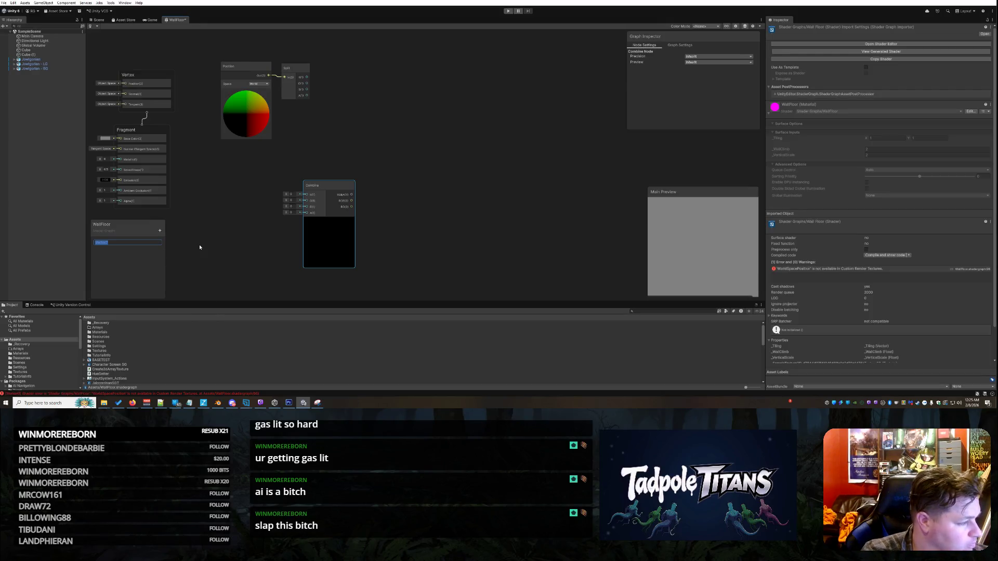
Name the Vector2 property TilingMultiply and delete the stray extra Vector2 property.
text(TilingMu)
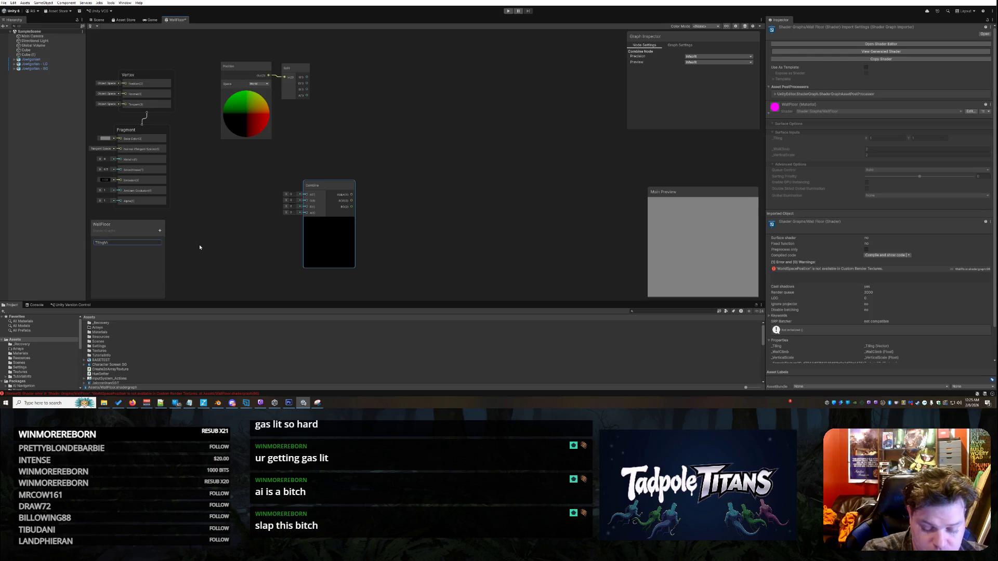
text(ply)
key(Return)
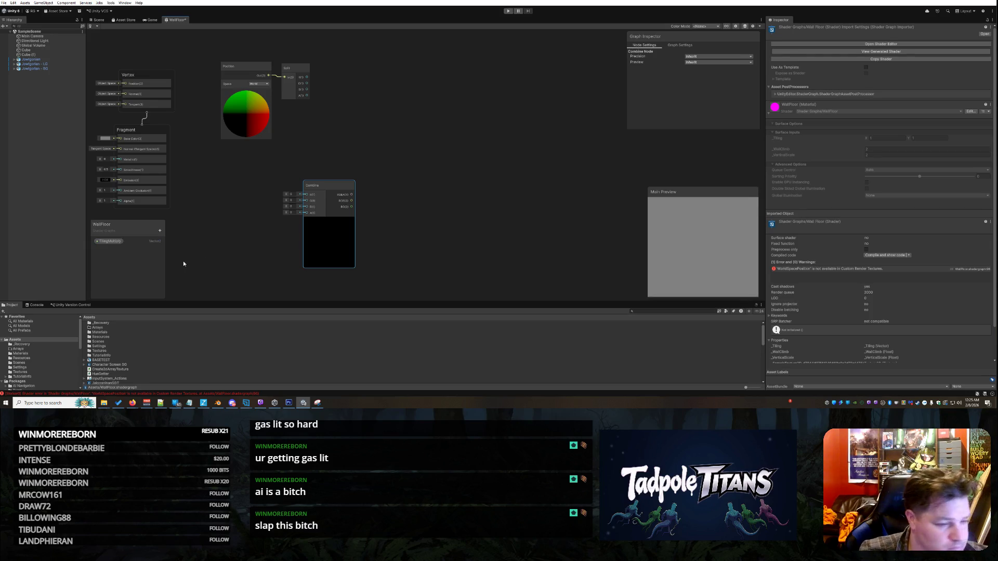
click(160, 231)
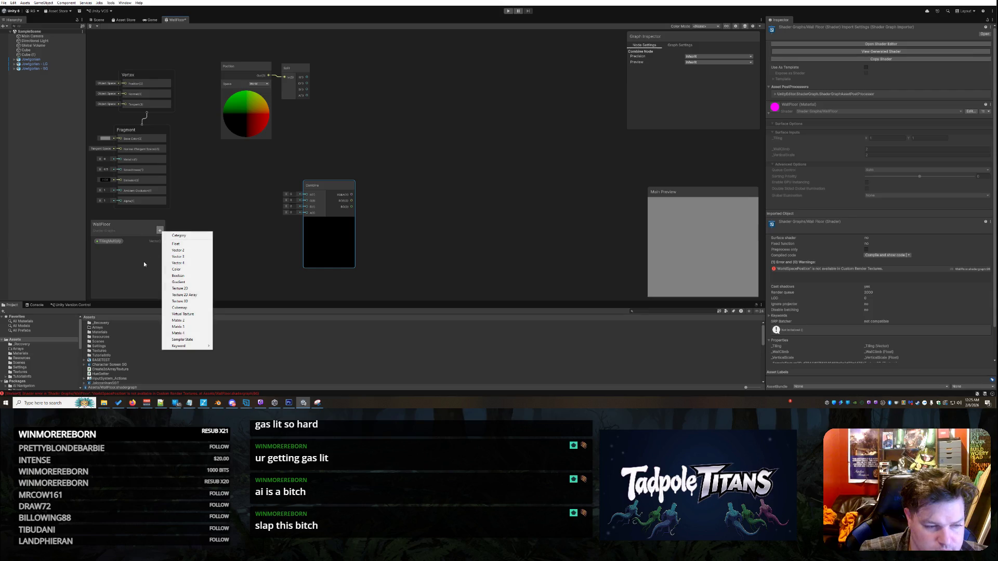
click(190, 250)
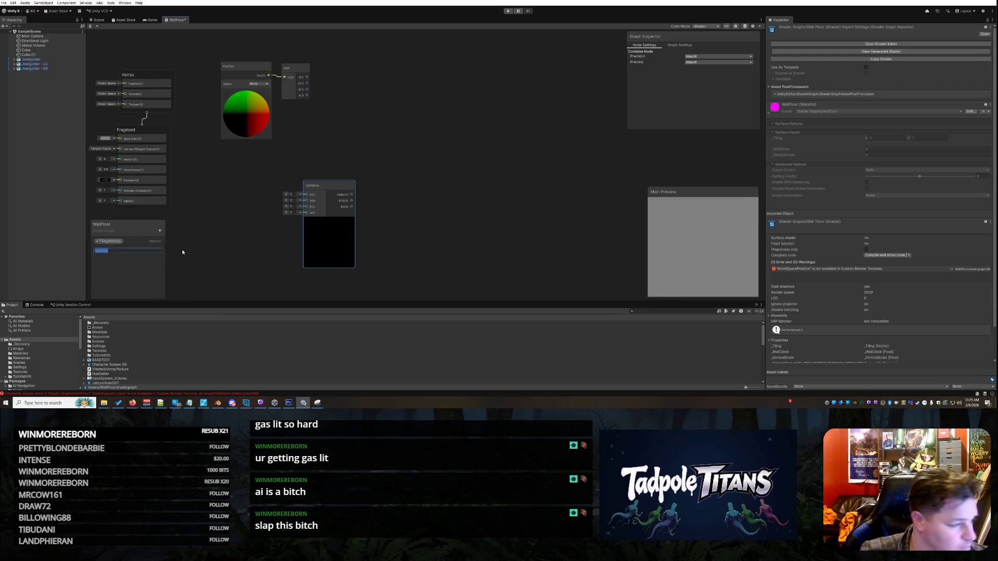
key(Return)
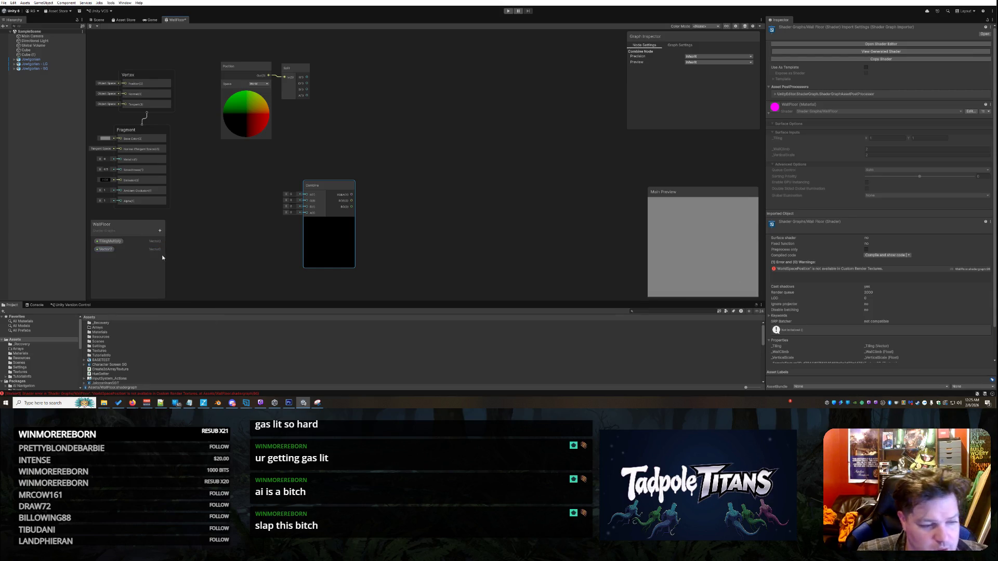
click(110, 250)
key(Delete)
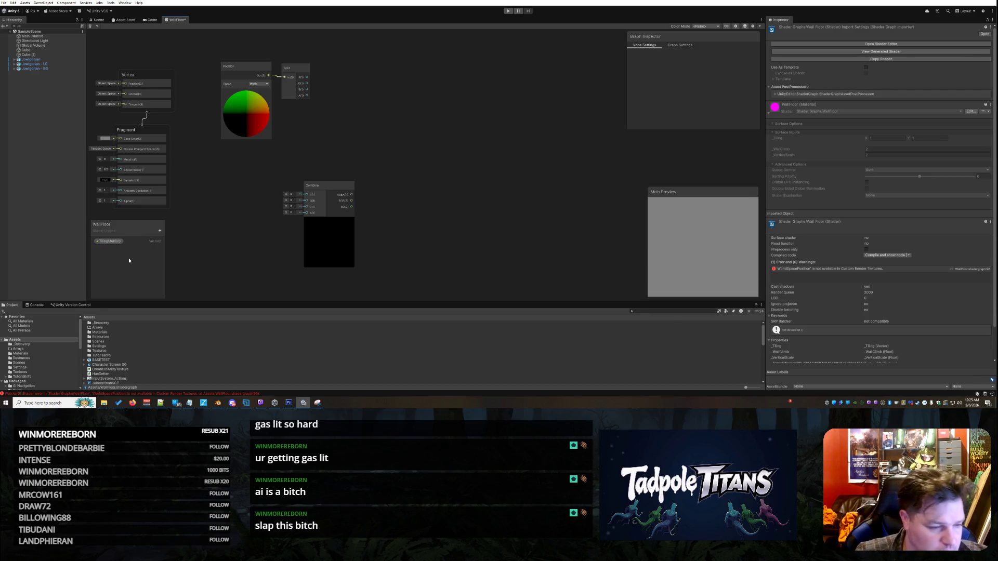
Add a Float property named VerticalMultiply to the blackboard.
click(158, 231)
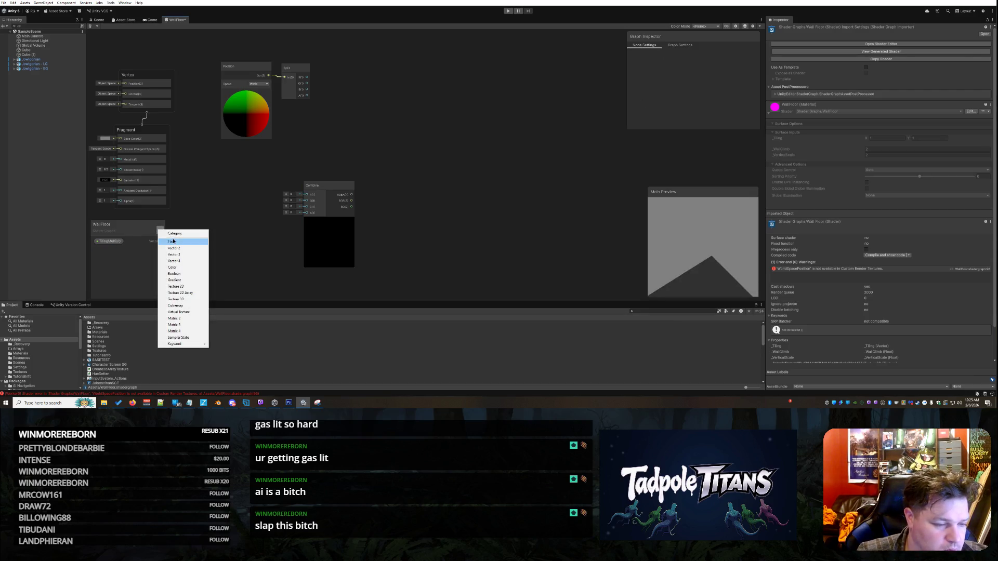
click(172, 242)
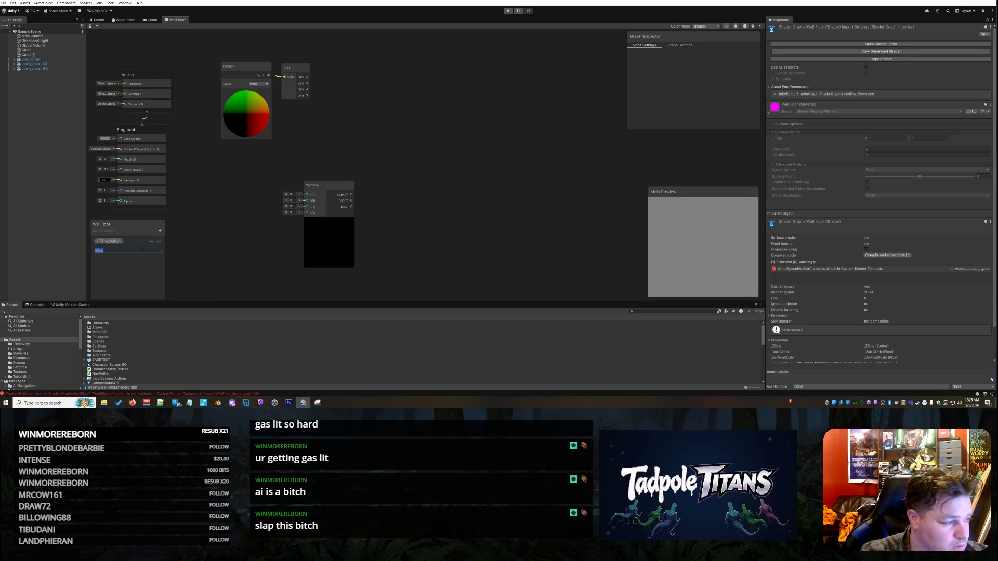
text(VerticalMu)
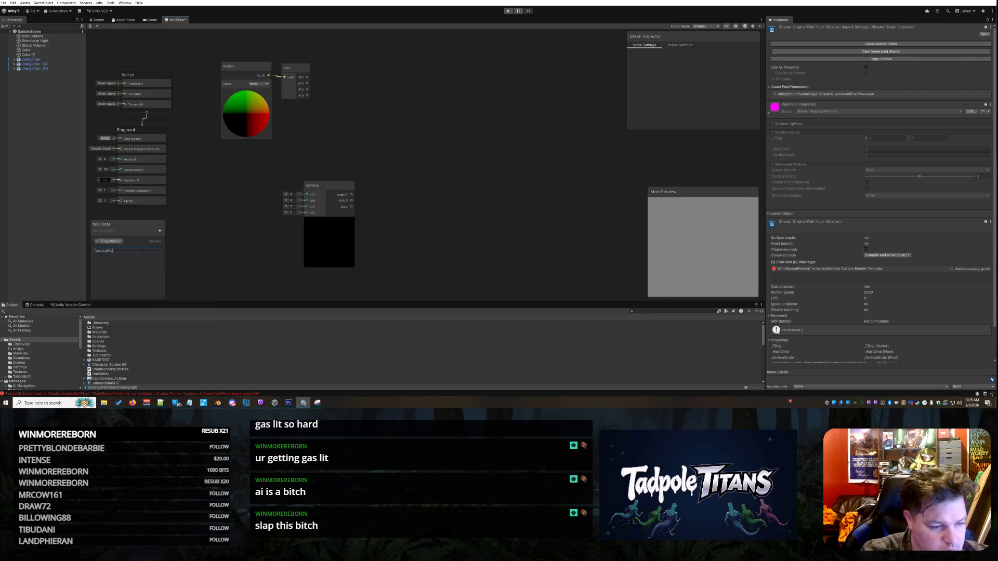
text(ltiply)
key(Return)
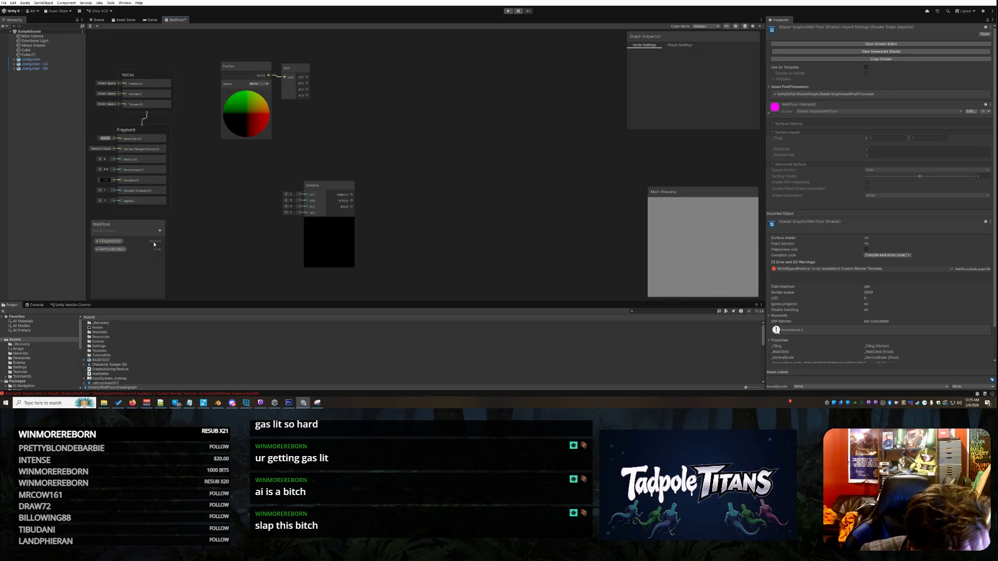
Add an Add node to the graph.
right_click(381, 127)
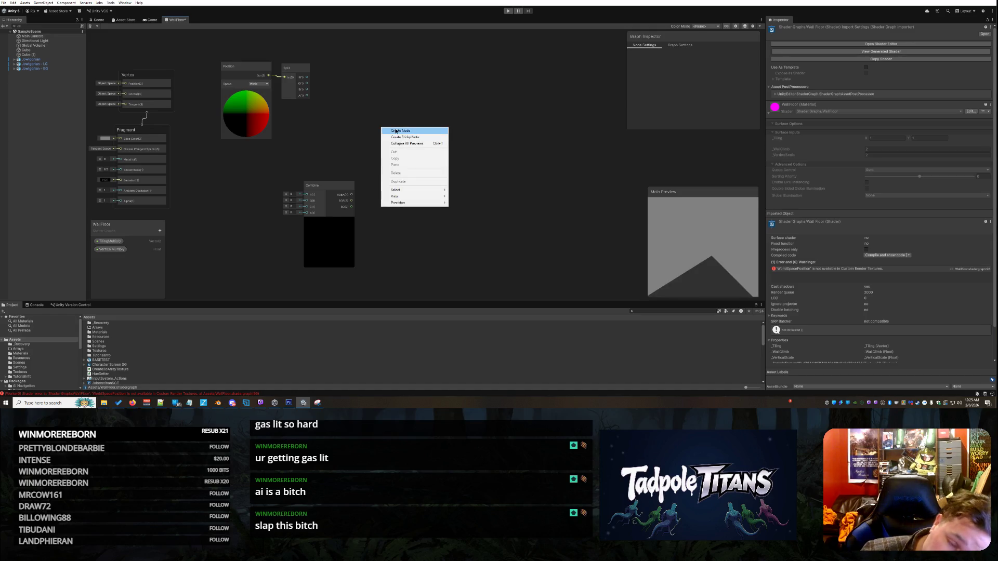
click(395, 131)
text(add)
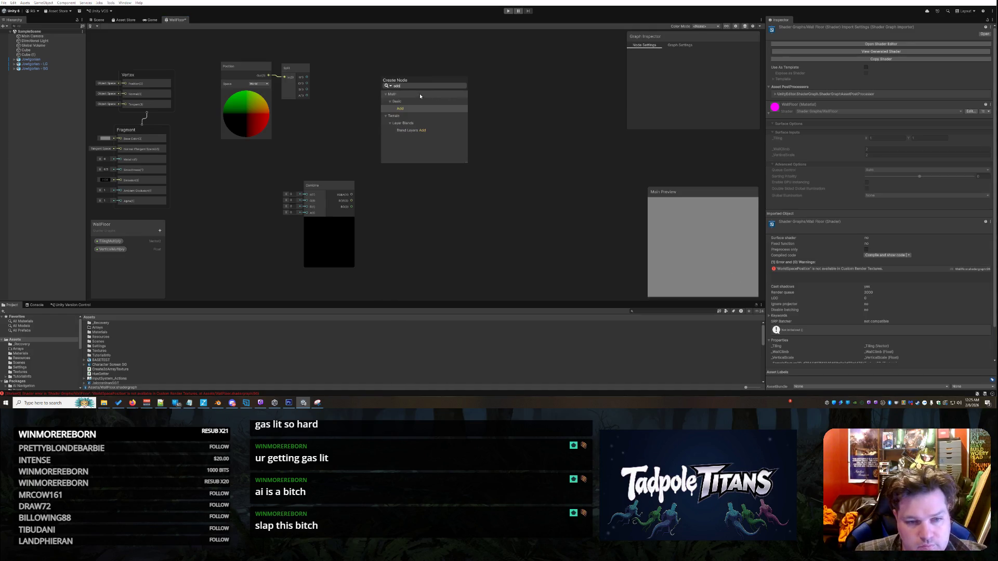
click(414, 107)
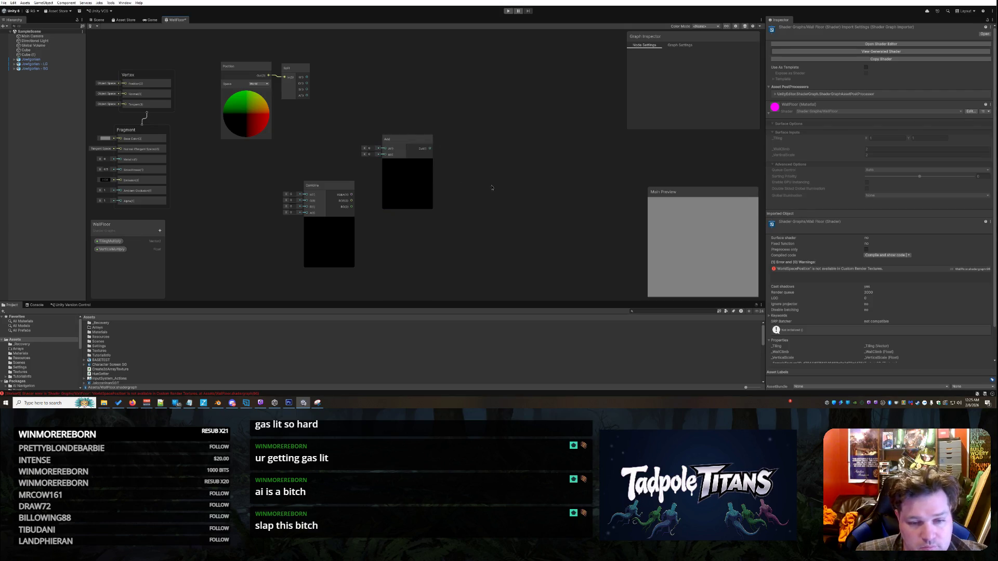
Add a Sample Texture 2D node with pinktexture assigned, placed near the top.
right_click(491, 186)
click(503, 190)
text(sample)
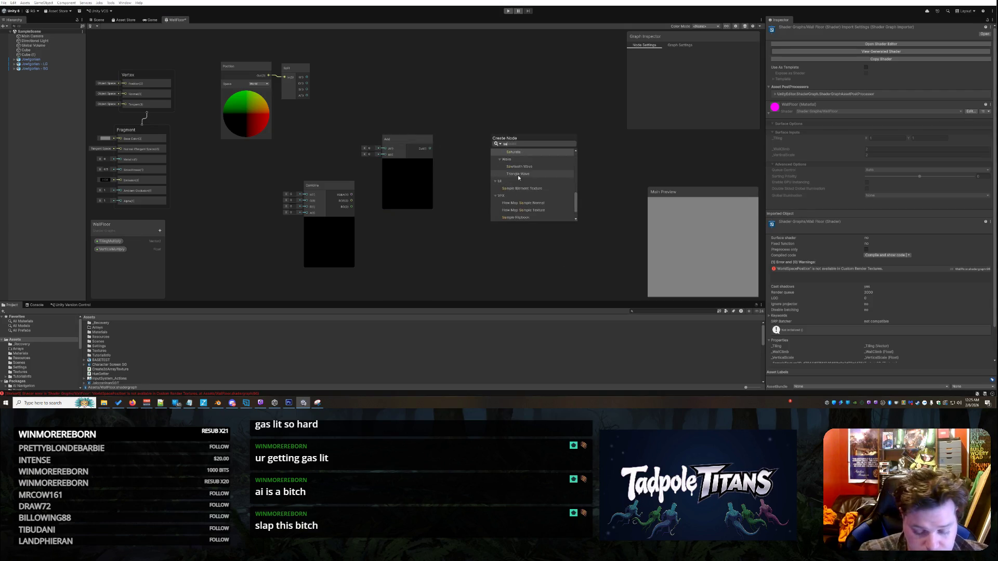
key(Down)
key(Down)
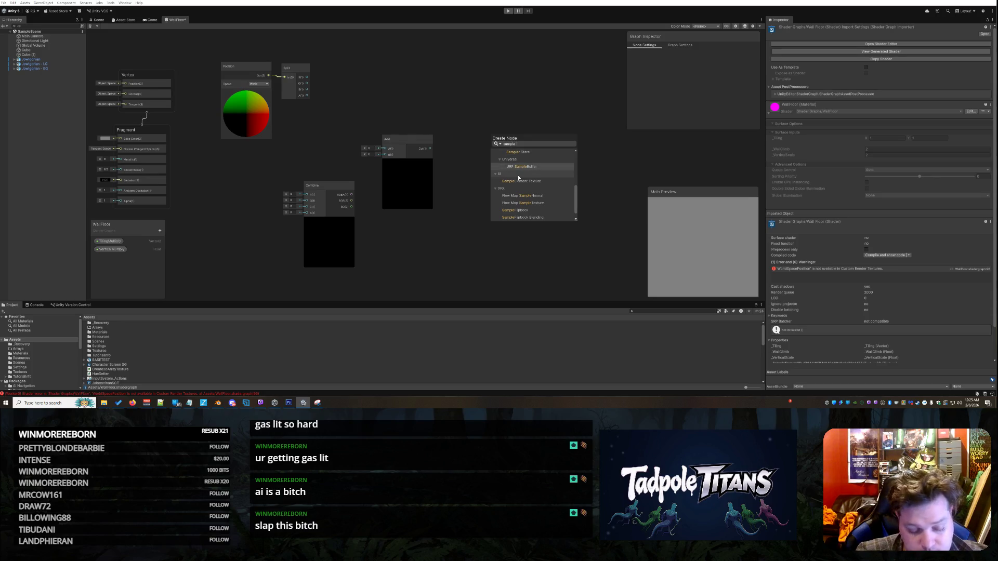
scroll(535, 161, up, 2)
click(547, 153)
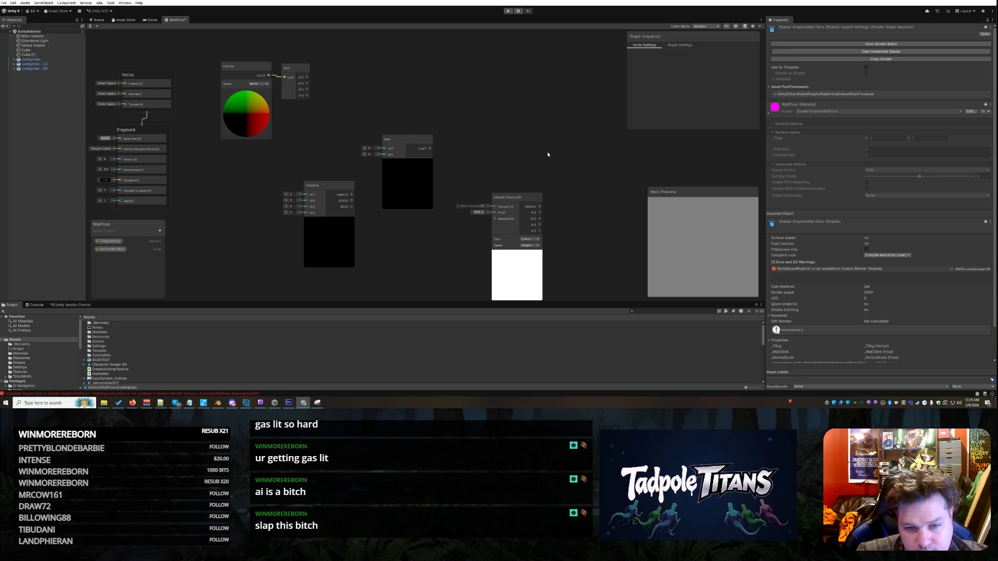
drag(523, 200, 535, 129)
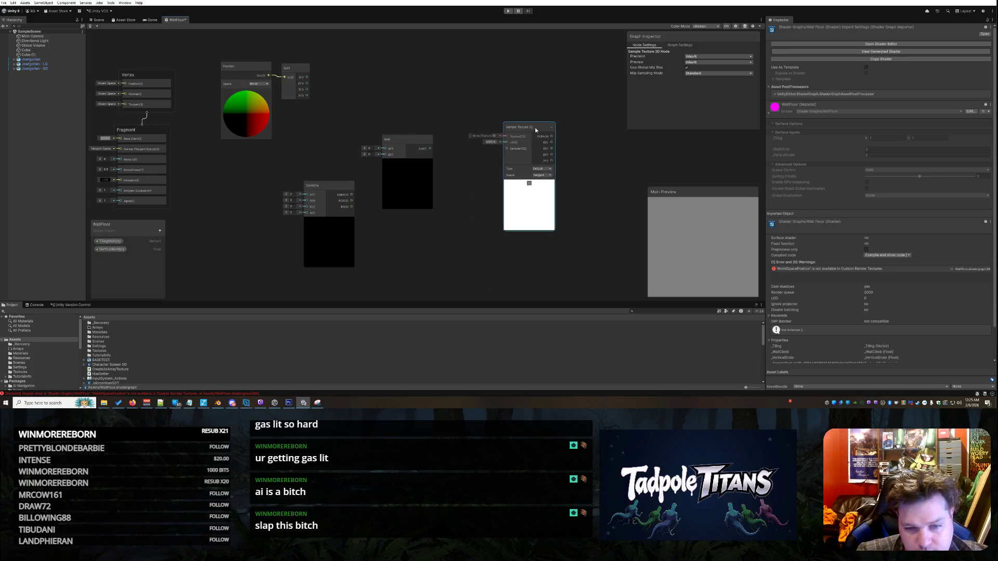
click(494, 136)
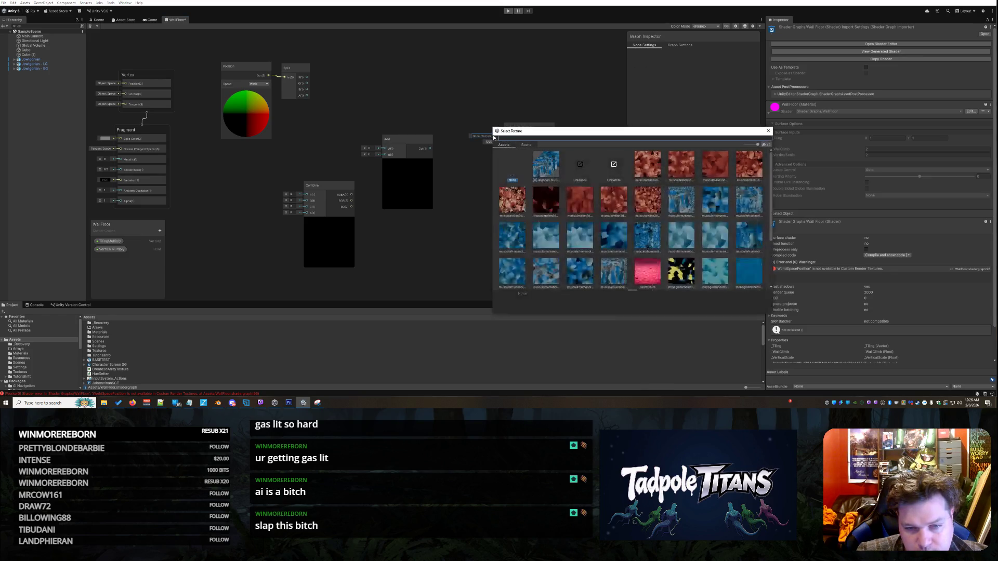
double_click(638, 273)
drag(529, 134, 524, 66)
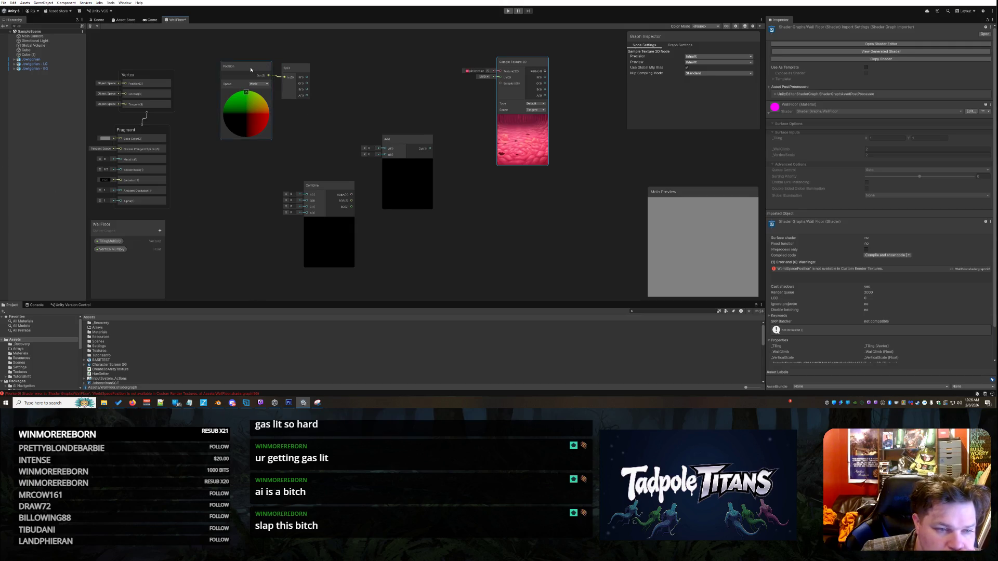
Arrange the Position, Split, Add and Combine nodes, with Combine beside Split.
drag(244, 66, 224, 73)
drag(289, 74, 270, 79)
mouse_move(406, 137)
mouse_down()
mouse_move(489, 177)
mouse_move(486, 193)
mouse_up()
drag(326, 188, 335, 78)
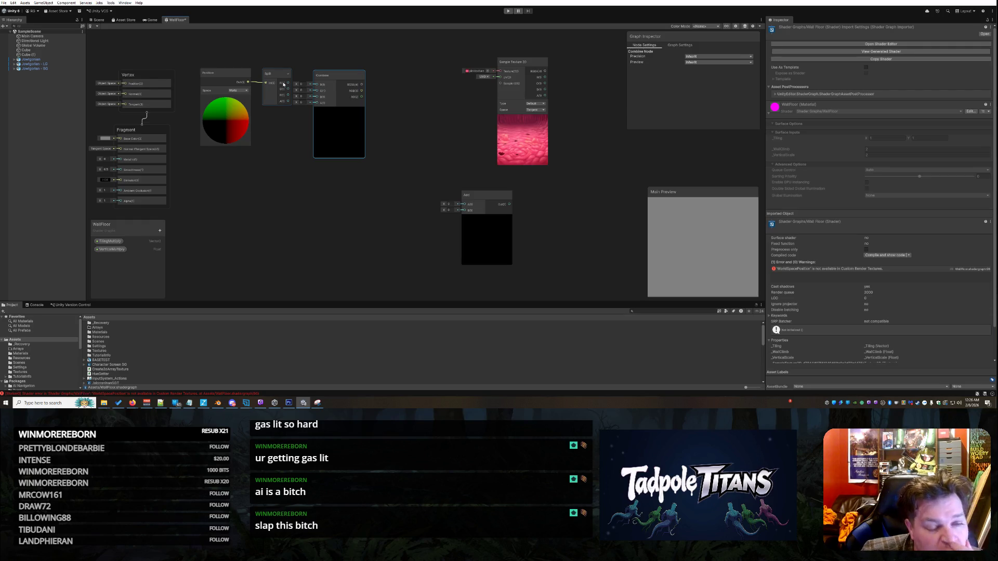
Wire Split R to Combine R and Split B into Combine, then nudge nodes left.
mouse_move(287, 85)
mouse_down()
mouse_move(314, 90)
mouse_move(333, 75)
mouse_up()
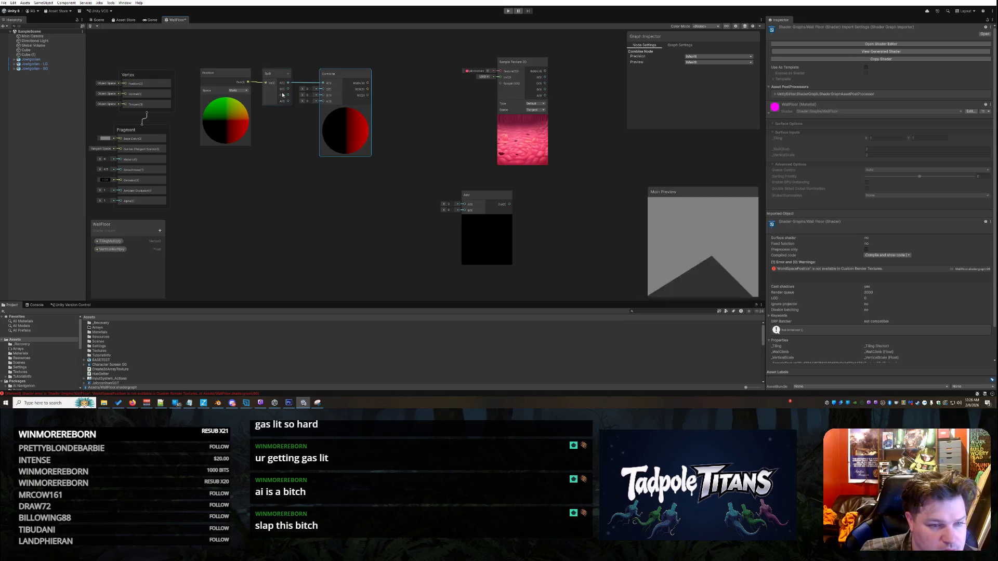
mouse_move(288, 96)
mouse_down()
mouse_move(315, 100)
mouse_move(322, 90)
mouse_up()
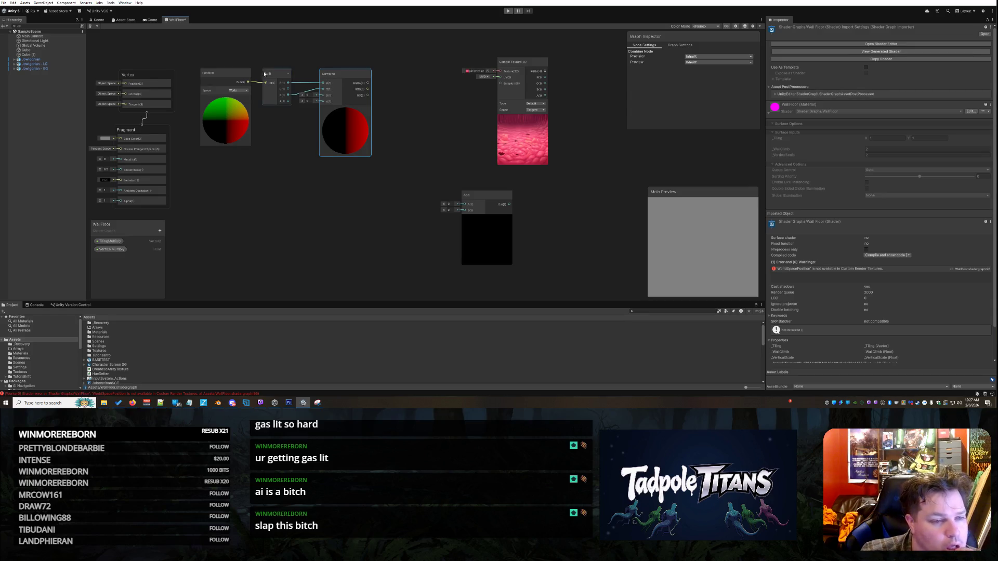
drag(226, 99, 221, 98)
drag(276, 83, 264, 78)
drag(341, 80, 333, 78)
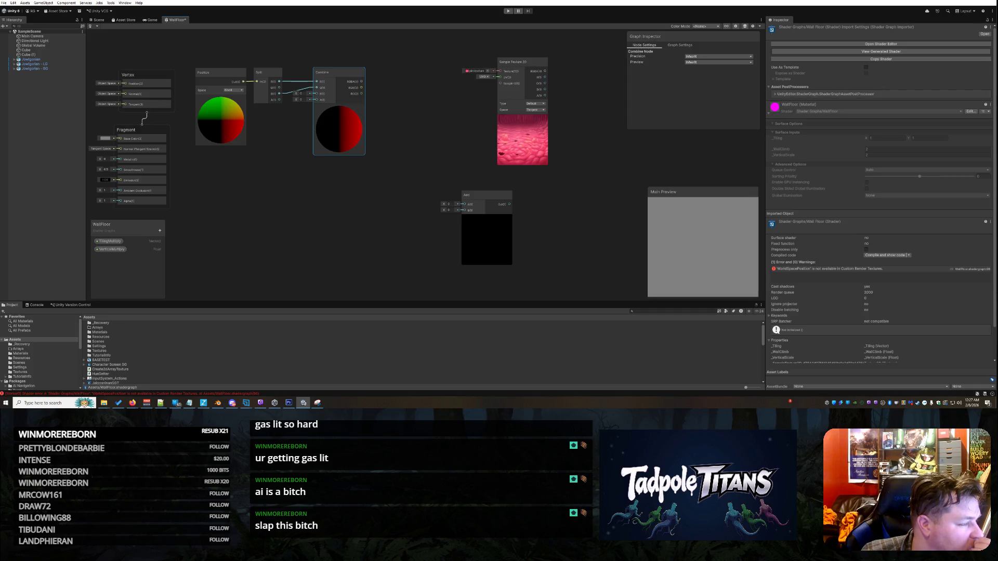
Add a Multiply node and move it up and right.
right_click(279, 185)
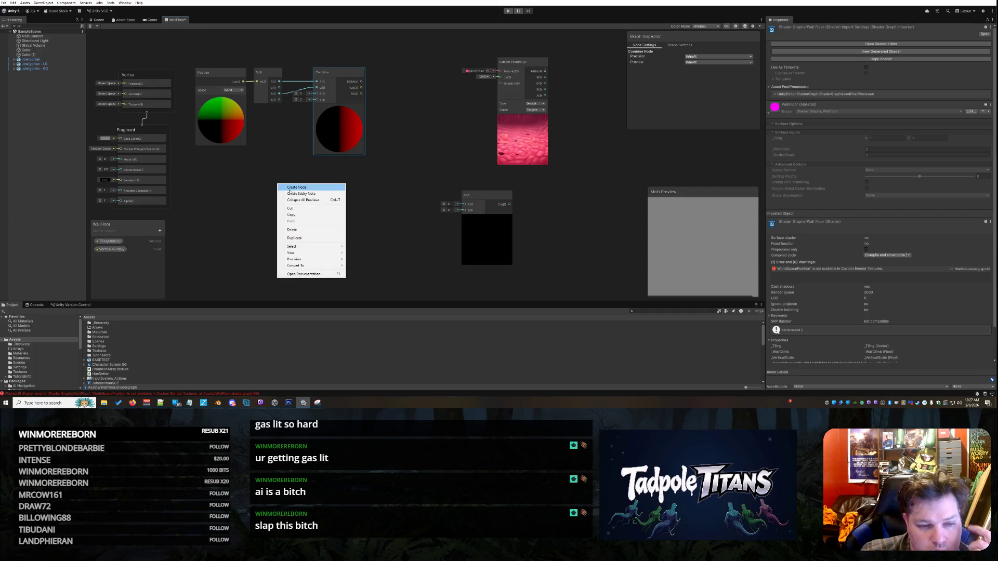
click(290, 189)
text(multi)
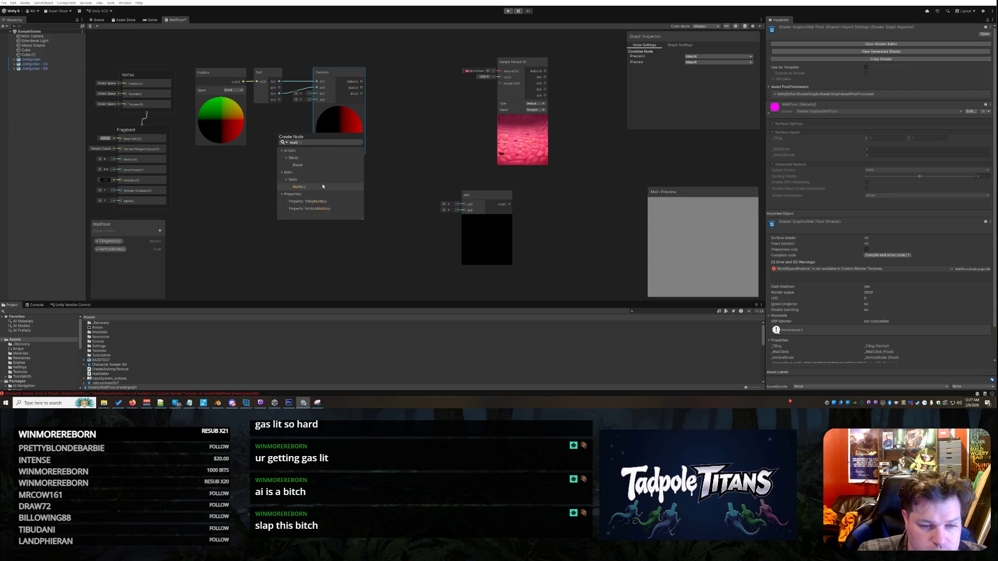
click(316, 186)
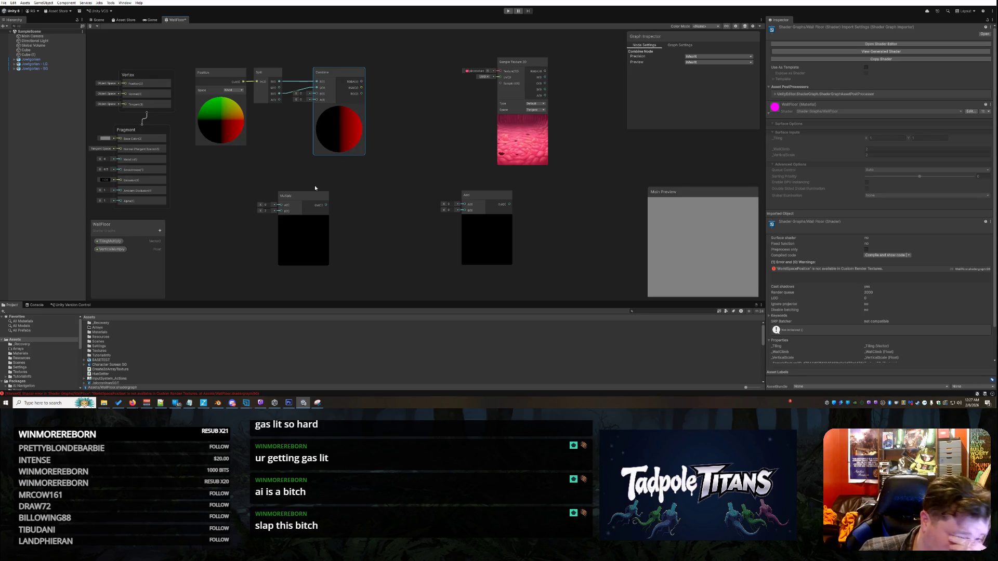
right_click(299, 197)
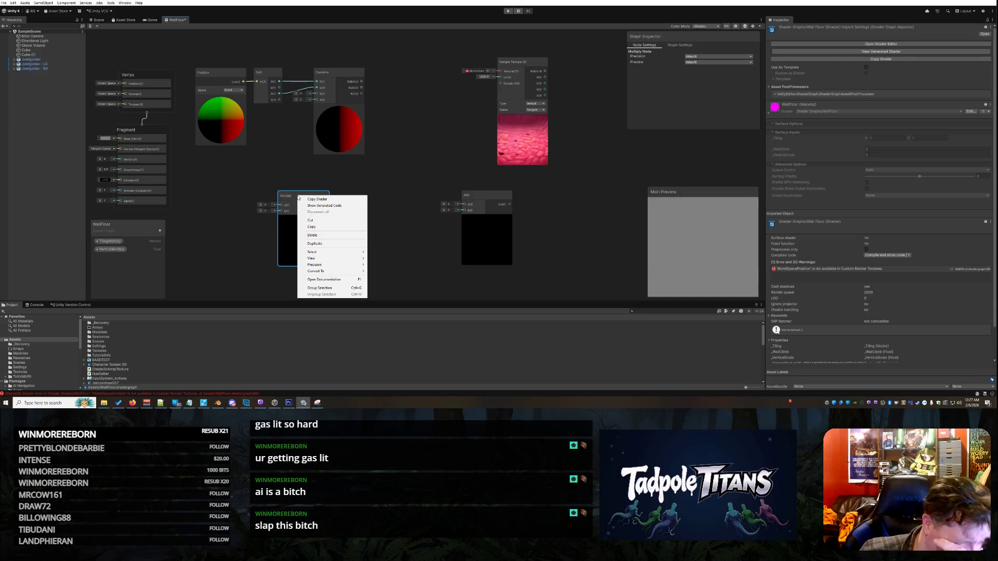
click(289, 172)
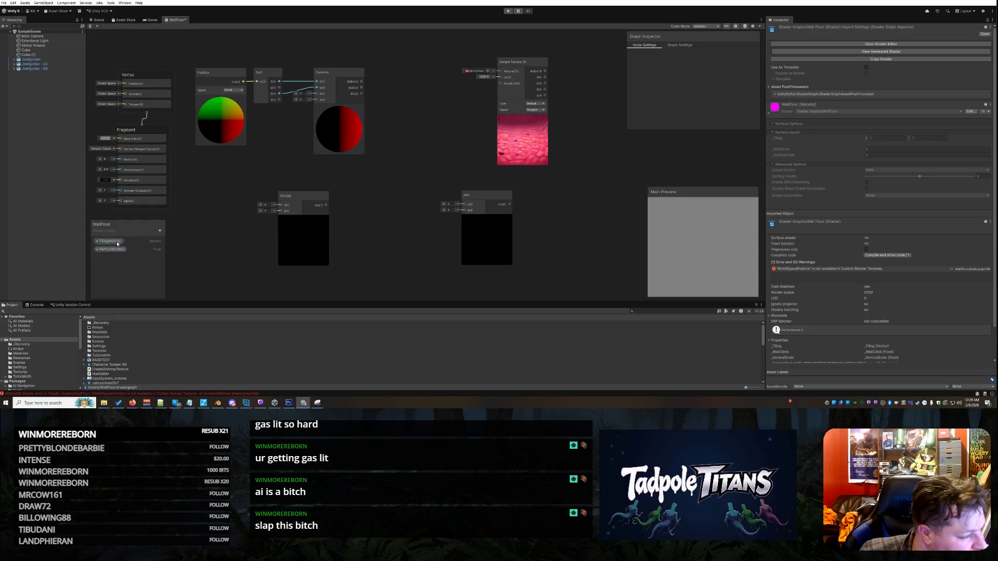
drag(287, 199, 329, 185)
Add a second Multiply node below and space the two apart.
right_click(267, 196)
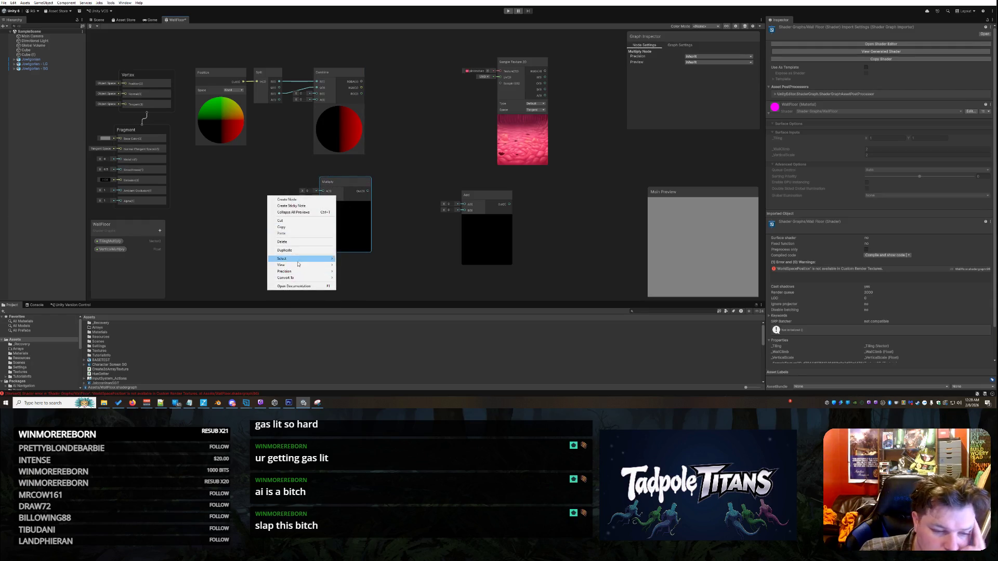
click(287, 200)
text(multi)
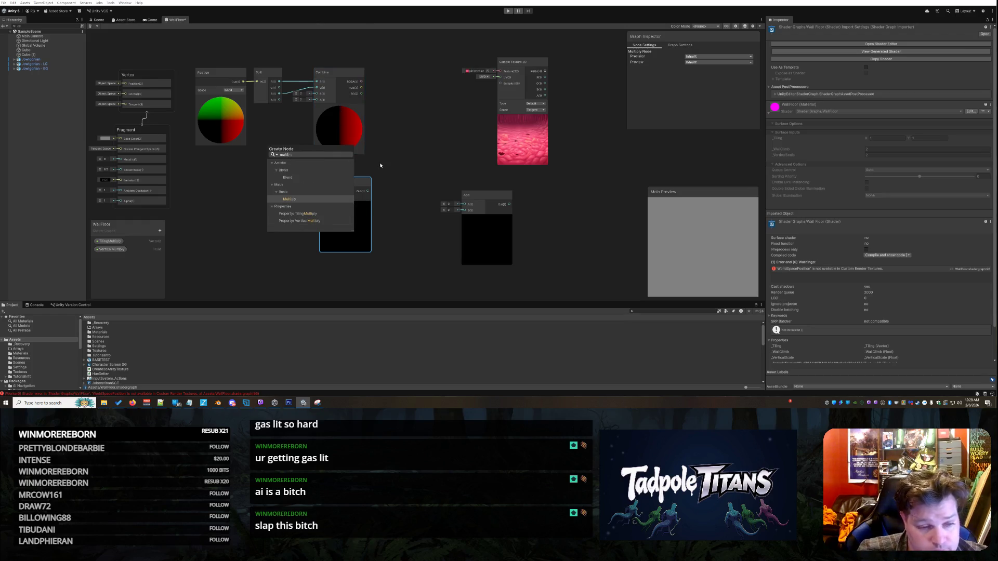
click(301, 201)
mouse_move(333, 182)
mouse_down()
mouse_move(343, 182)
mouse_move(397, 83)
mouse_move(374, 181)
mouse_up()
drag(286, 227, 256, 209)
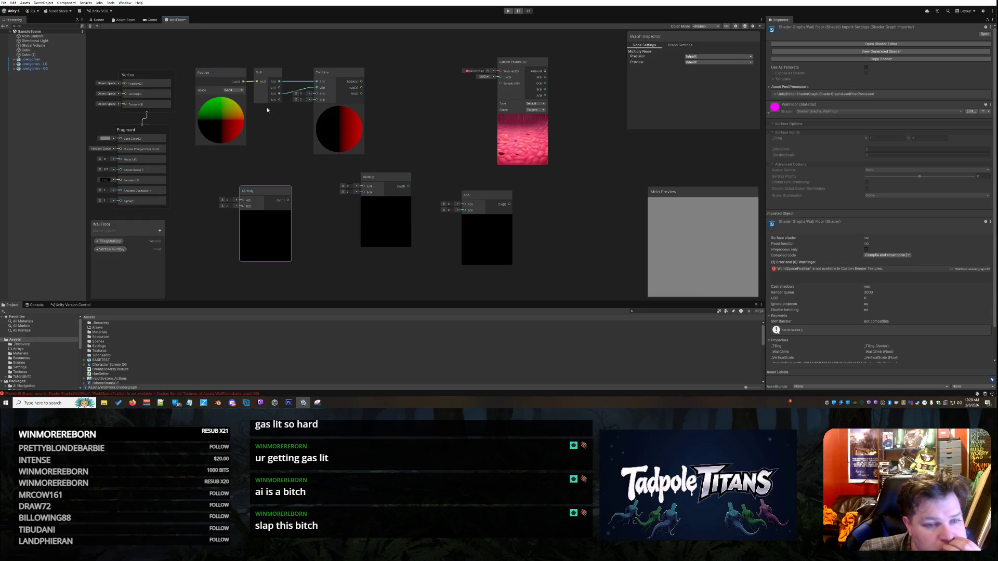
Feed Combine RGBA into Multiply A and the TilingMultiply property into Multiply B.
mouse_move(361, 83)
mouse_down()
mouse_move(392, 184)
mouse_move(370, 186)
mouse_move(410, 120)
mouse_move(412, 74)
mouse_up()
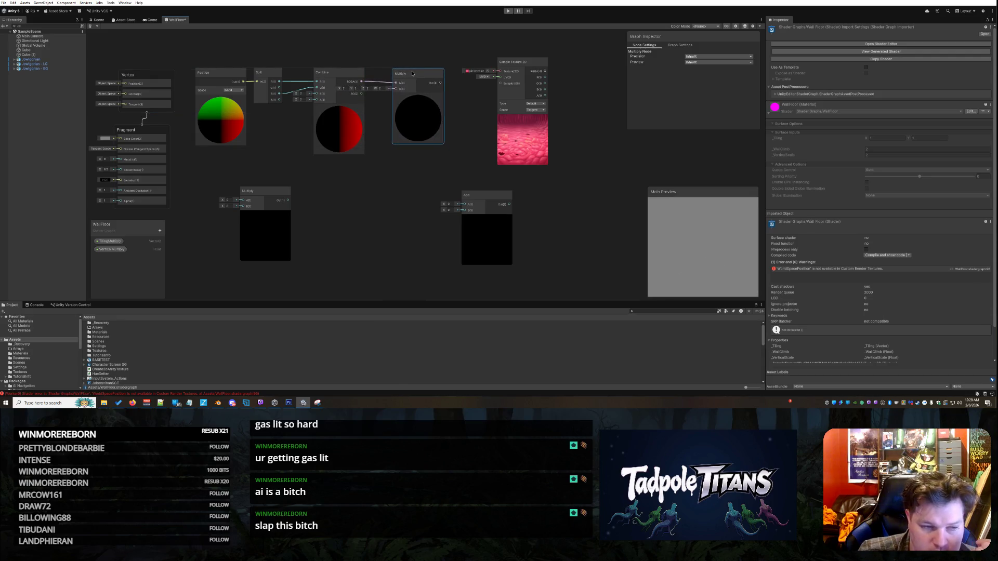
click(109, 241)
drag(375, 195, 395, 89)
drag(400, 182, 369, 175)
mouse_move(521, 62)
mouse_down()
mouse_move(567, 58)
mouse_move(550, 82)
mouse_up()
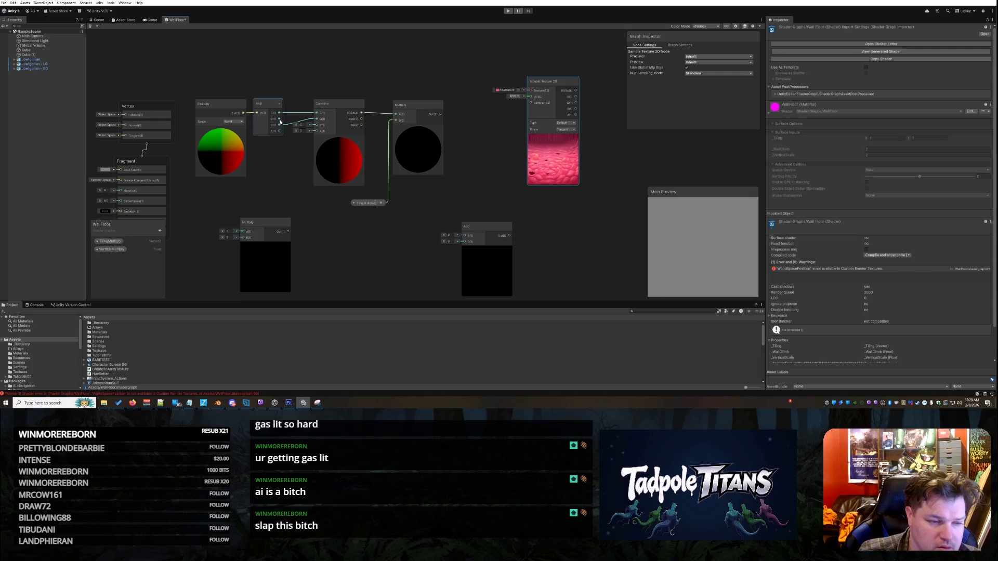
Wire a Split output into the lower Multiply's A and place VerticalMultiply beside it.
mouse_move(280, 121)
mouse_down()
mouse_move(246, 232)
mouse_move(311, 202)
mouse_up()
click(110, 249)
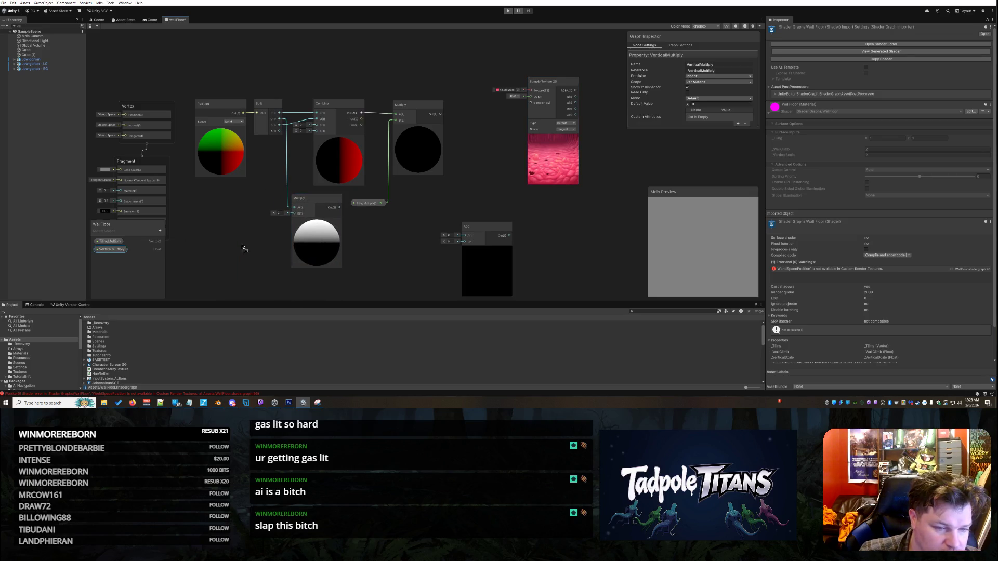
mouse_move(248, 248)
mouse_down()
mouse_move(306, 221)
mouse_move(249, 234)
mouse_move(293, 220)
mouse_move(292, 194)
mouse_move(269, 159)
mouse_up()
click(261, 239)
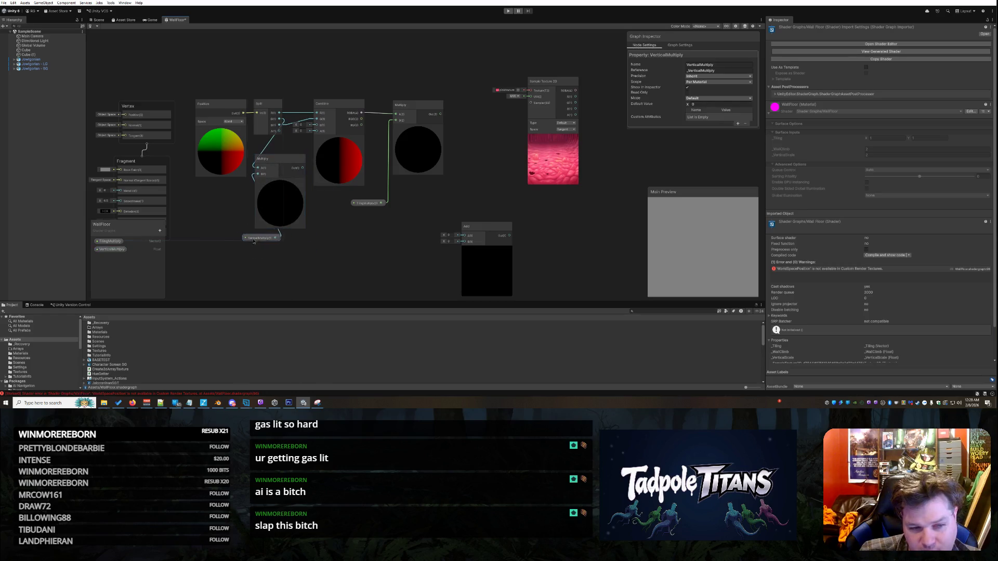
drag(261, 239, 220, 241)
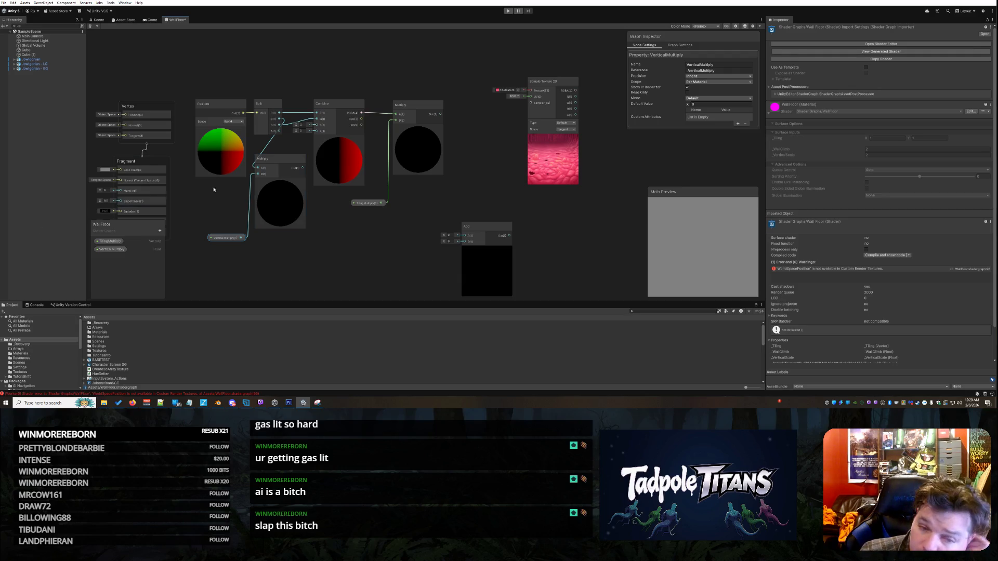
scroll(380, 242, down, 2)
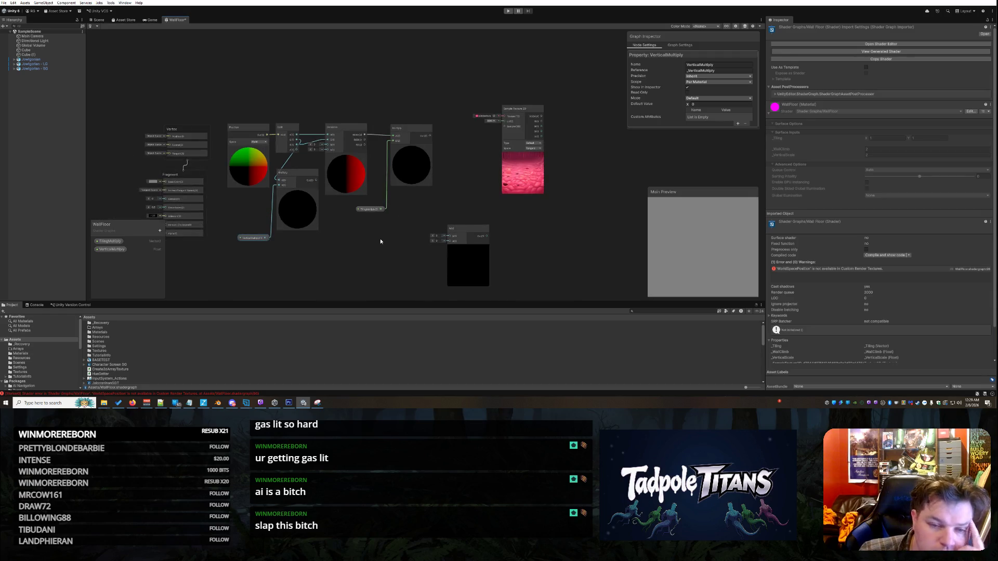
scroll(358, 250, up, 1)
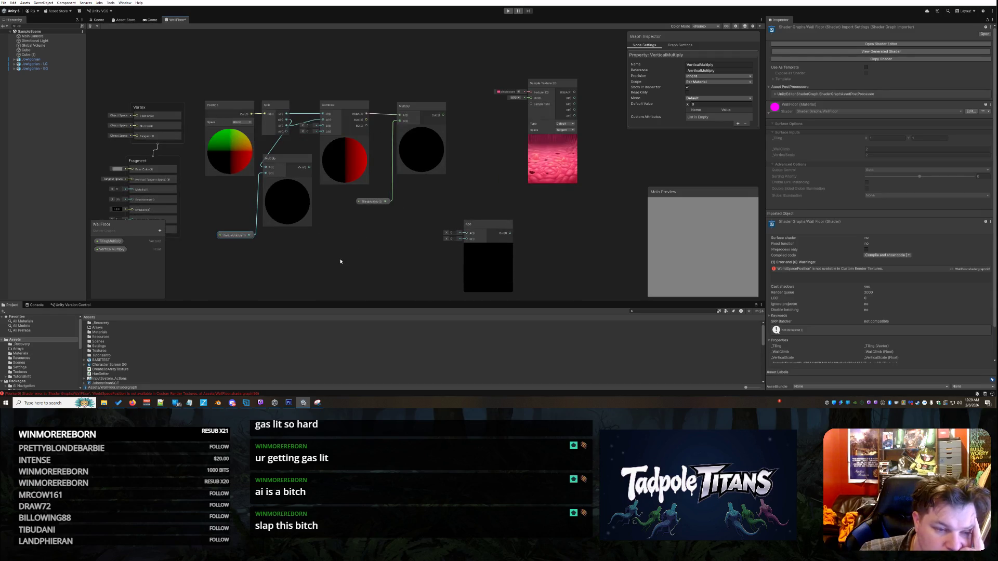
right_click(340, 261)
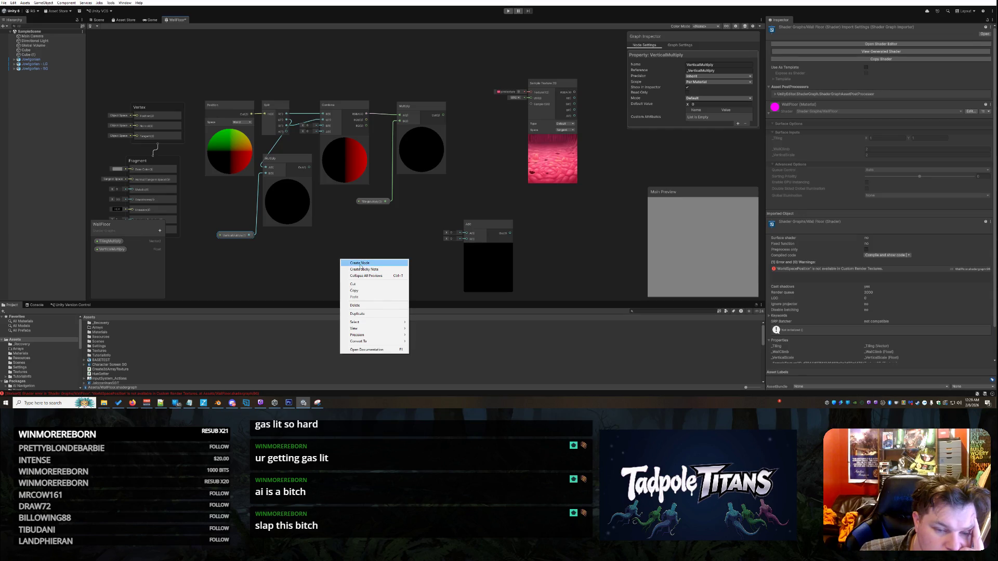
Add a Split node fed by the lower Multiply output, wiring its G into Add A.
click(360, 264)
text(split)
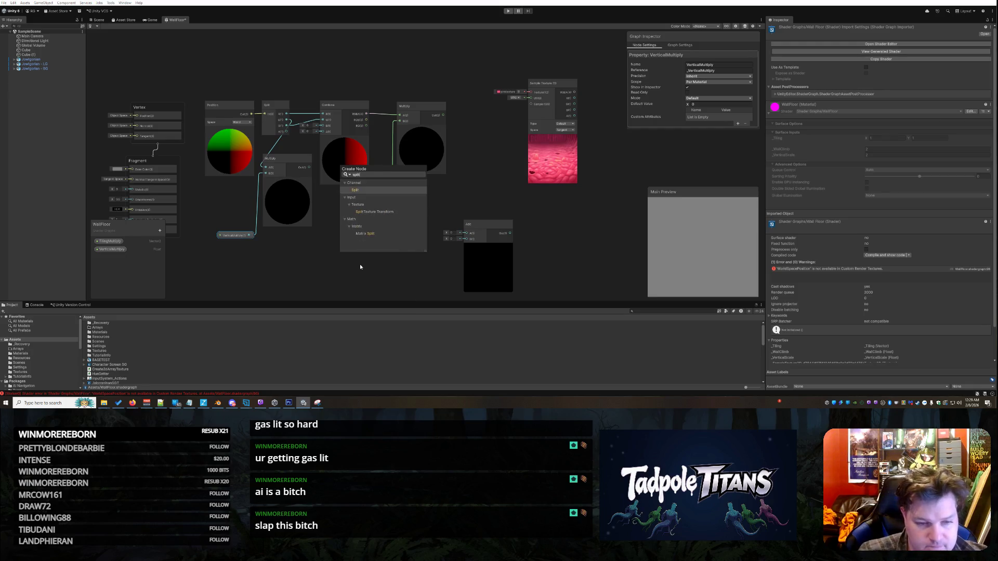
click(367, 191)
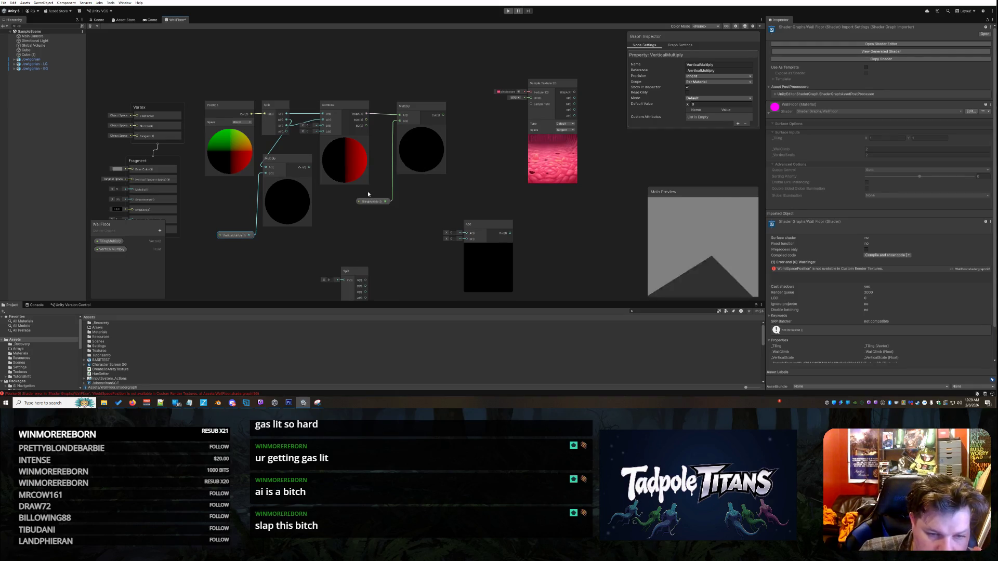
drag(355, 274, 358, 224)
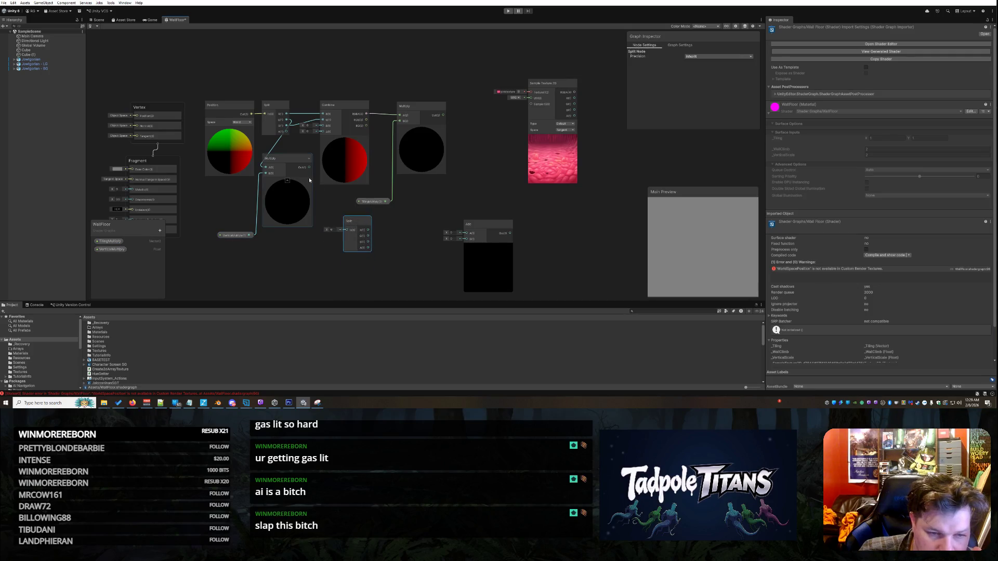
mouse_move(309, 167)
mouse_down()
mouse_move(332, 222)
mouse_move(346, 230)
mouse_move(335, 230)
mouse_up()
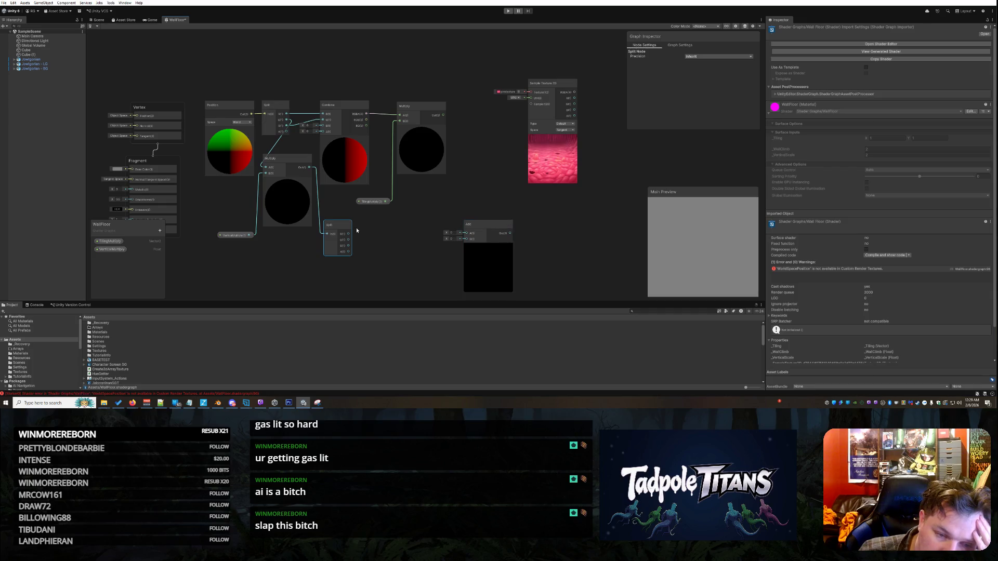
mouse_move(349, 239)
mouse_down()
mouse_move(472, 232)
mouse_move(395, 230)
mouse_up()
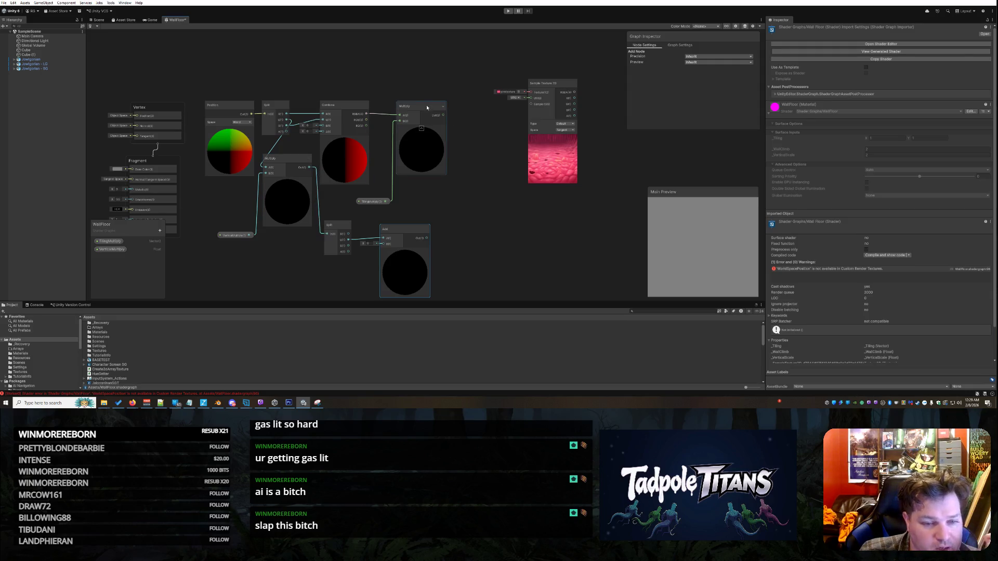
drag(287, 132, 274, 173)
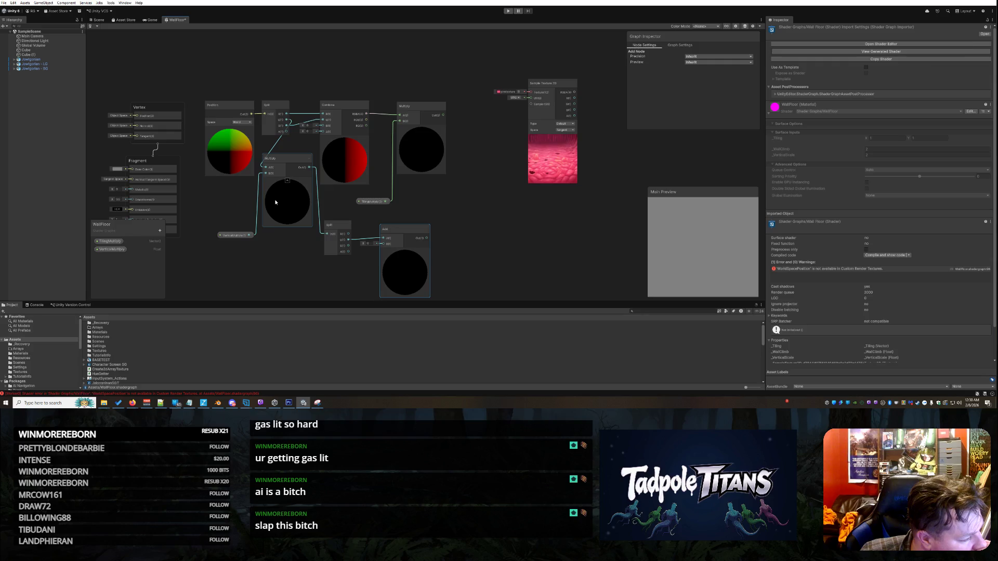
click(320, 207)
Redo the Multiply links into Add B and the Split input, then reposition Split and Add.
right_click(320, 207)
click(338, 209)
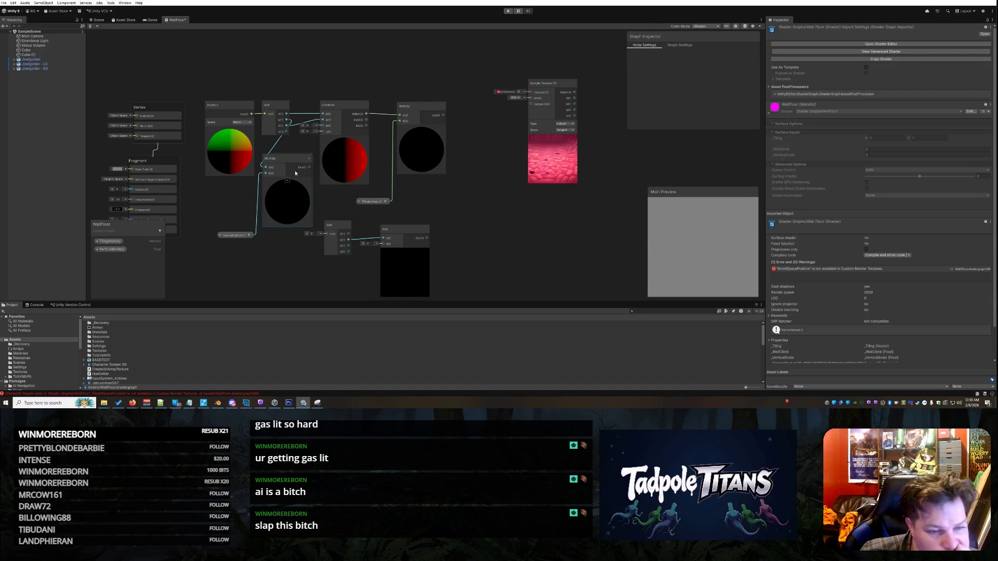
mouse_move(309, 169)
mouse_down()
mouse_move(363, 239)
mouse_move(382, 244)
mouse_move(332, 230)
mouse_move(333, 246)
mouse_up()
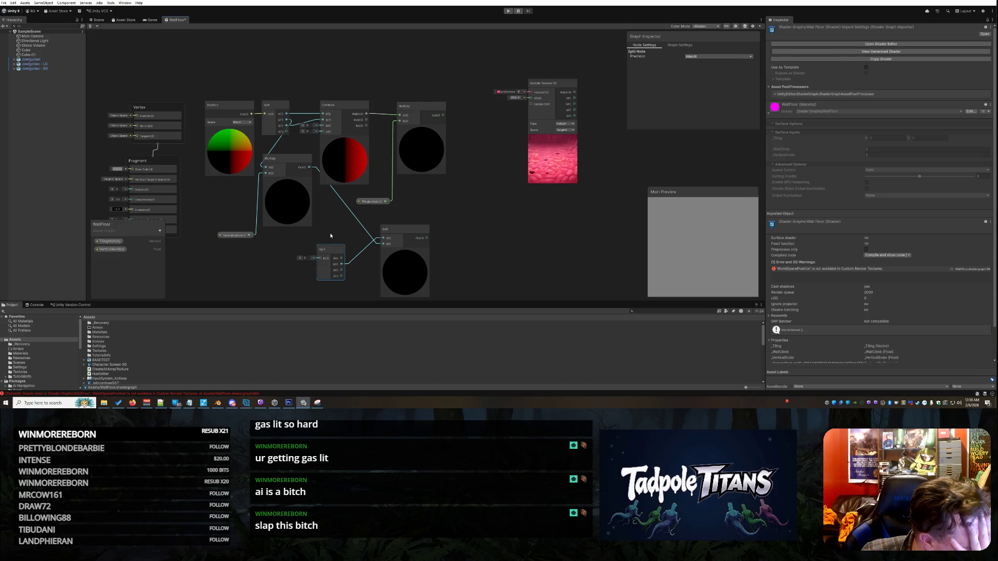
mouse_move(444, 115)
mouse_down()
mouse_move(319, 261)
mouse_move(470, 211)
mouse_move(460, 167)
mouse_move(412, 186)
mouse_up()
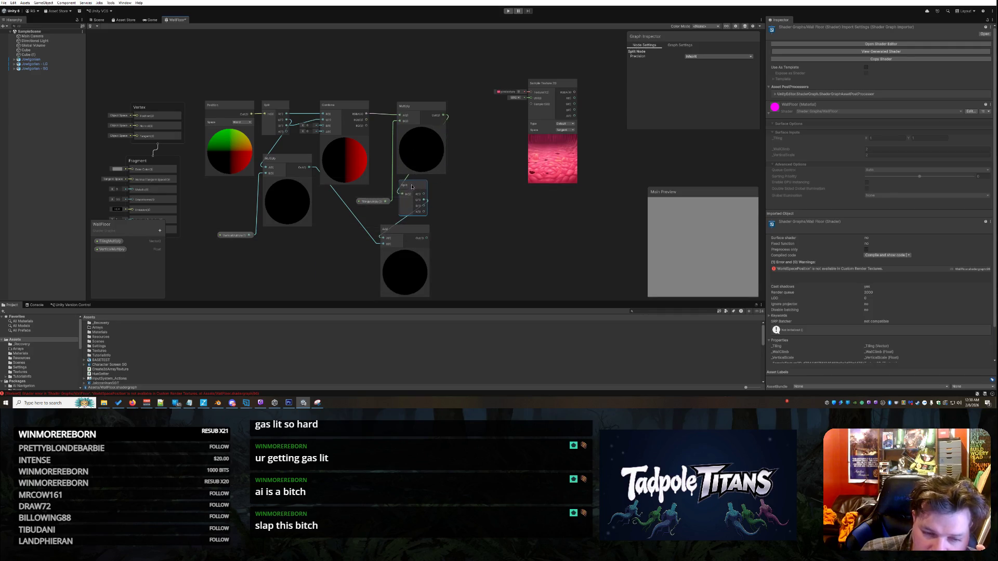
mouse_move(404, 229)
mouse_down()
mouse_move(452, 233)
mouse_move(471, 179)
mouse_move(460, 194)
mouse_up()
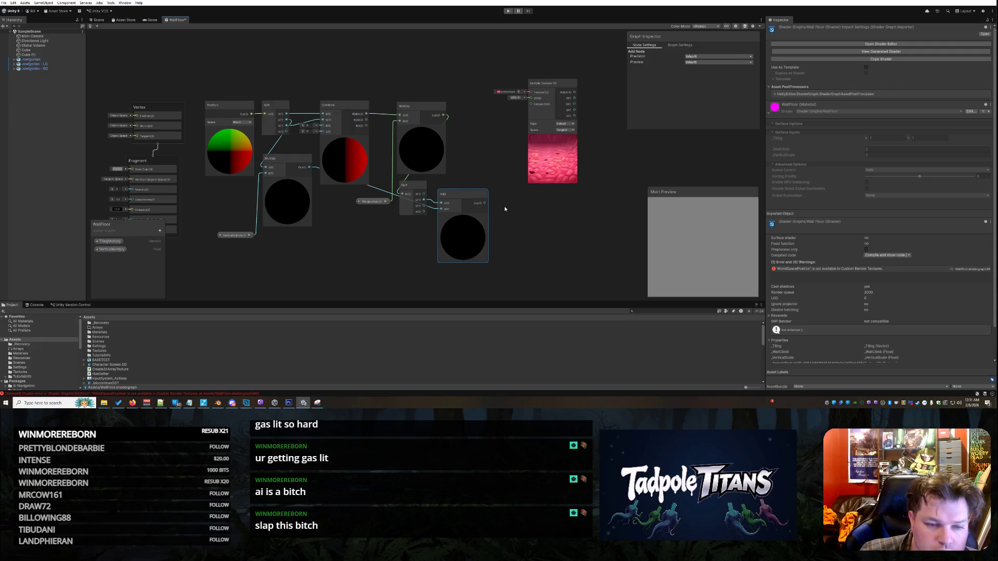
Add a Combine node and connect the Add output to its R input.
right_click(540, 254)
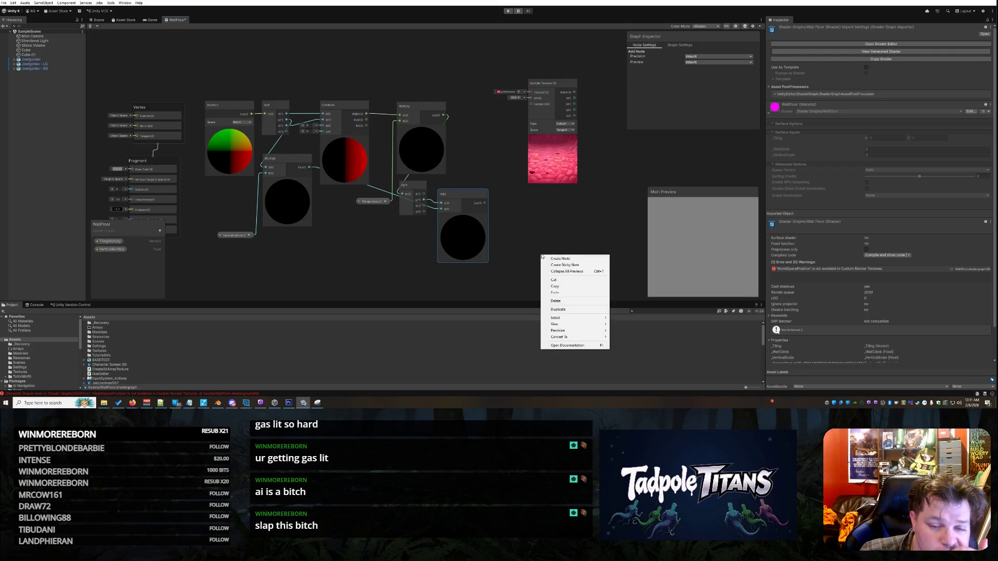
click(555, 258)
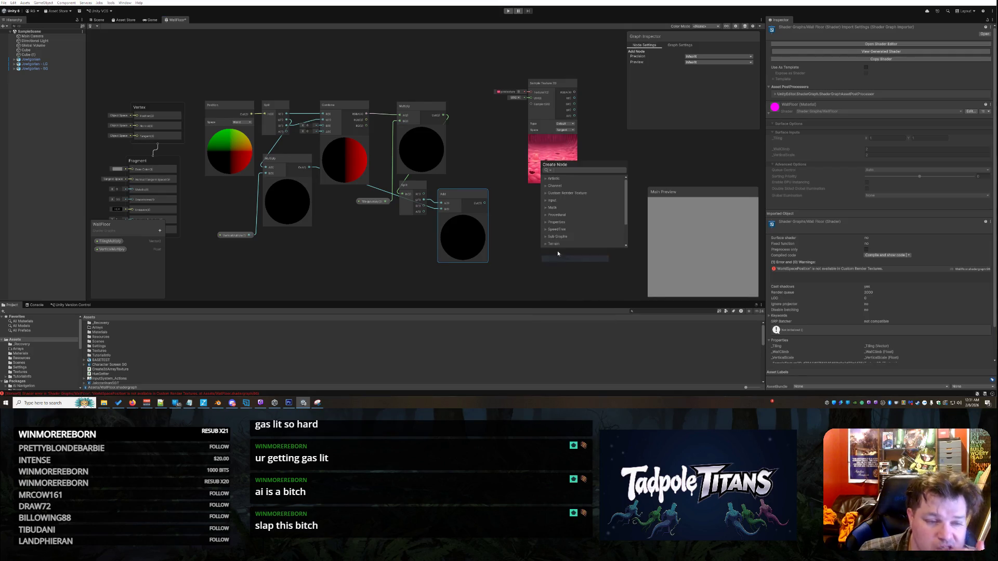
text(combine)
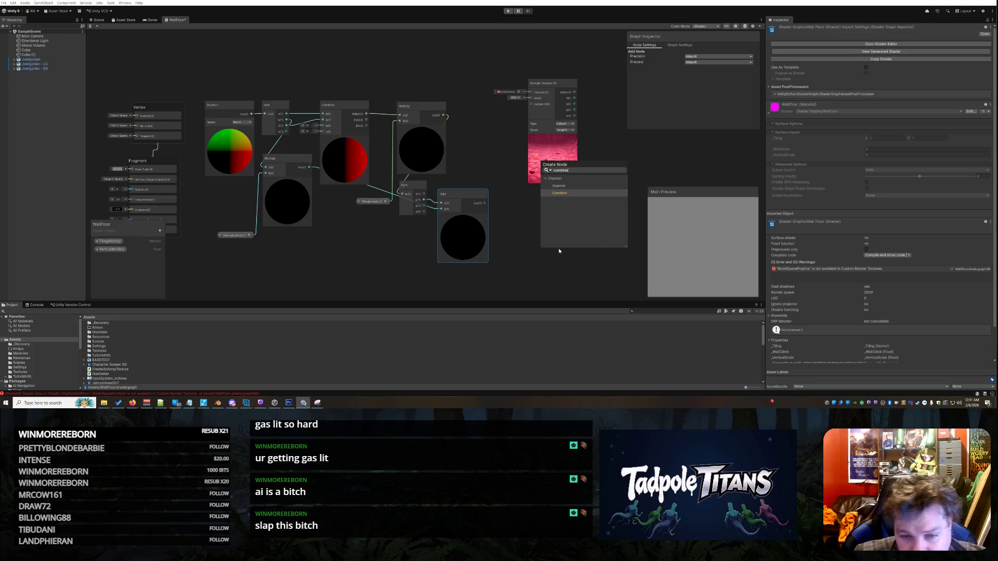
click(575, 195)
mouse_move(484, 206)
mouse_down()
mouse_move(544, 276)
mouse_move(530, 183)
mouse_up()
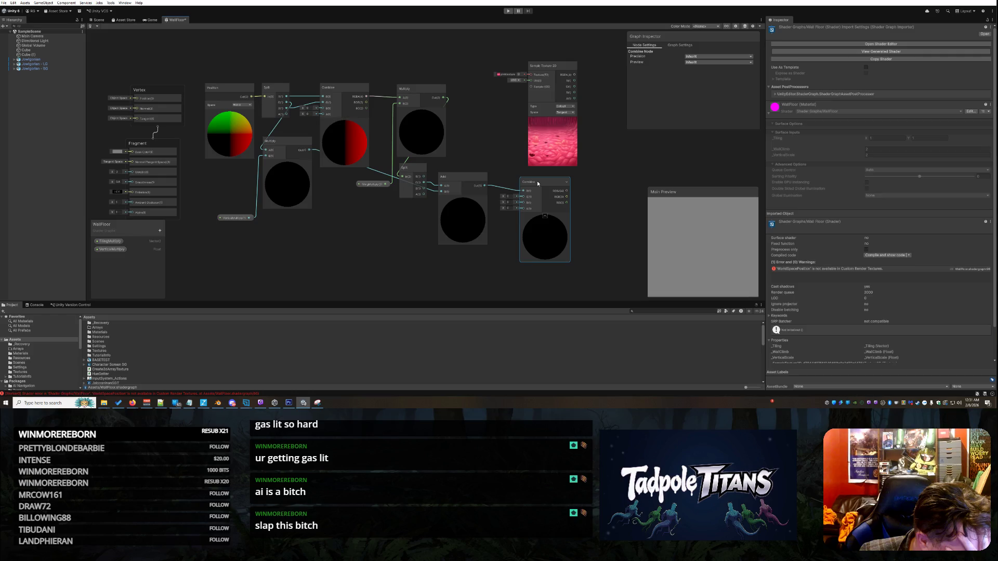
Route Combine RGBA into the texture UVs and the texture color into Base Color.
mouse_move(566, 191)
mouse_down()
mouse_move(597, 192)
mouse_move(528, 77)
mouse_move(239, 112)
mouse_move(133, 155)
mouse_up()
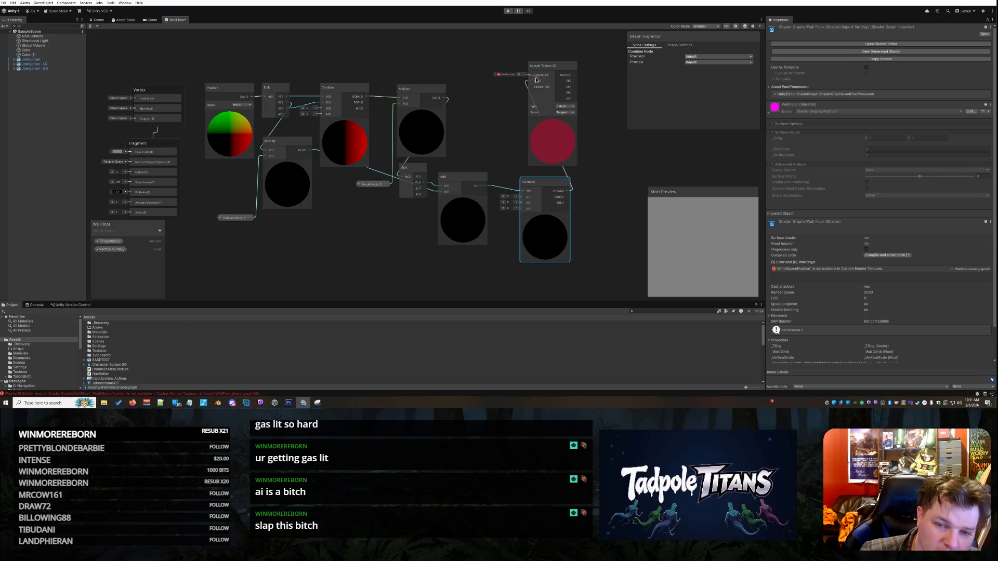
click(587, 49)
drag(575, 74, 147, 151)
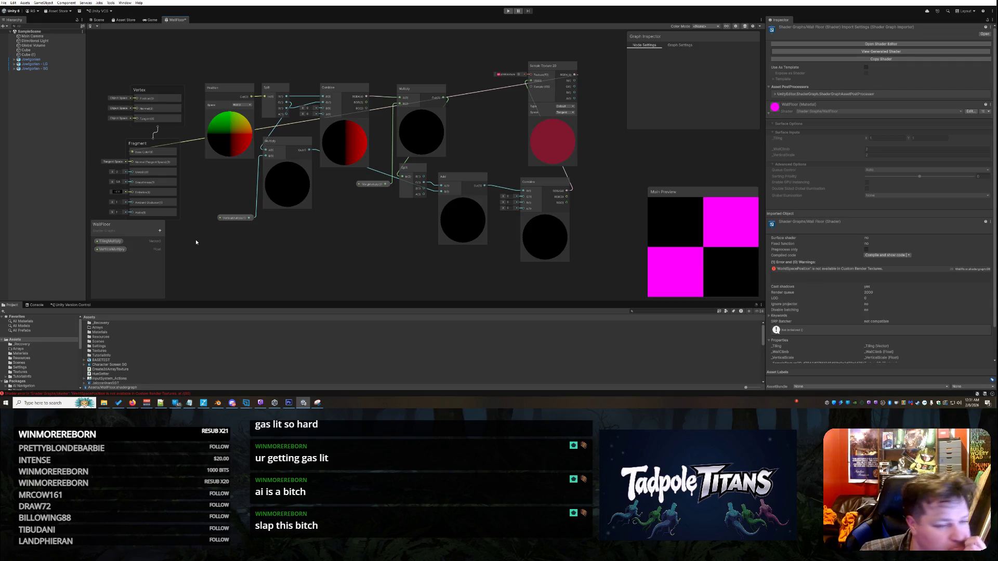
Set TilingMultiply's default value to 0.2 for X and Y.
click(701, 99)
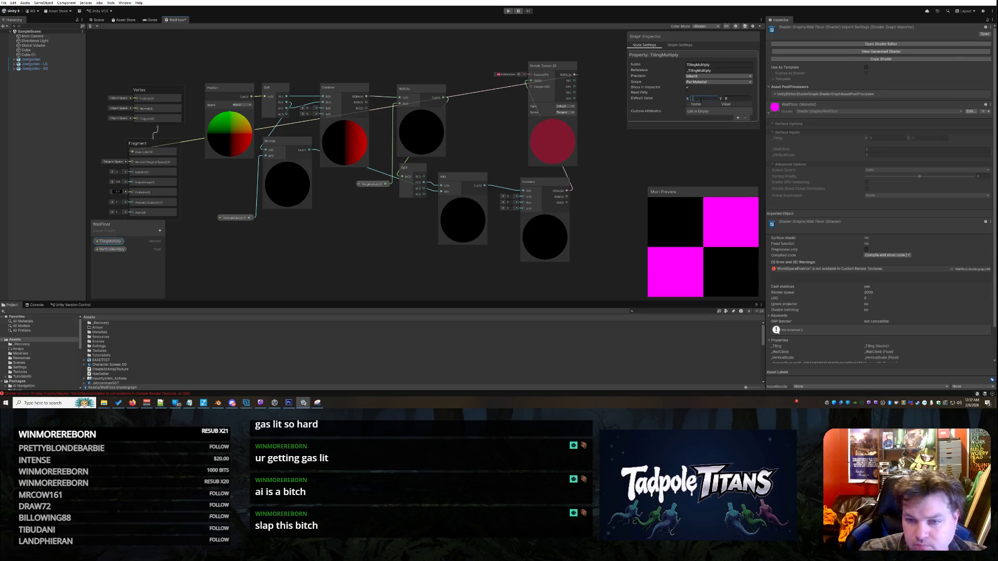
text(0.2)
key(Tab)
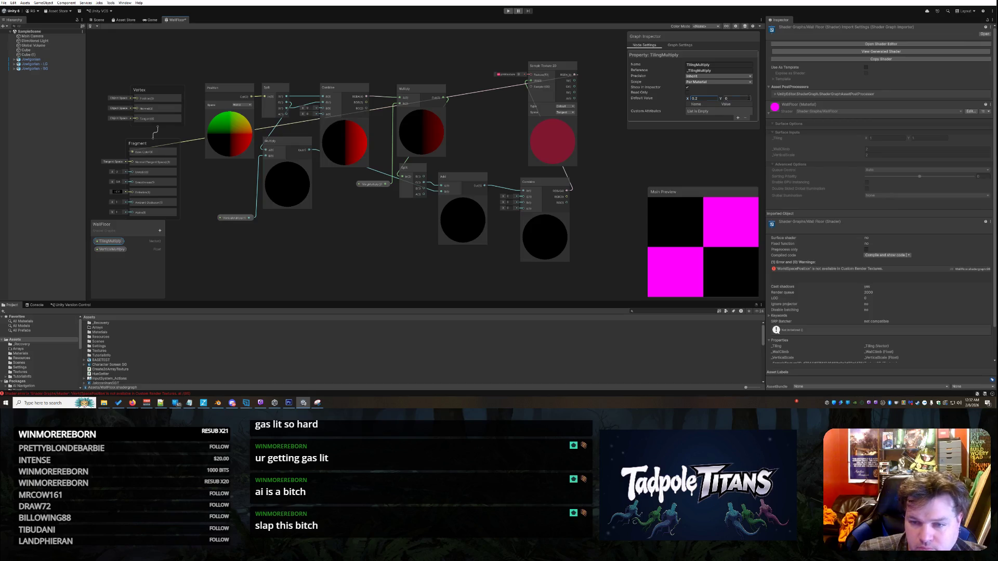
text(.2)
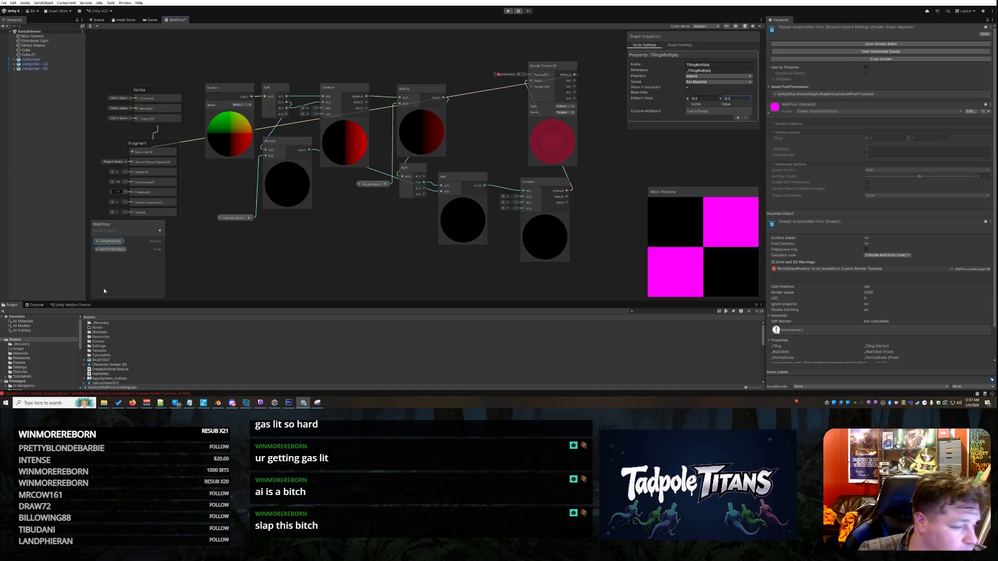
Set VerticalMultiply's default to .2 and shift the Sample Texture 2D node up-left.
click(110, 250)
click(702, 105)
text(.2)
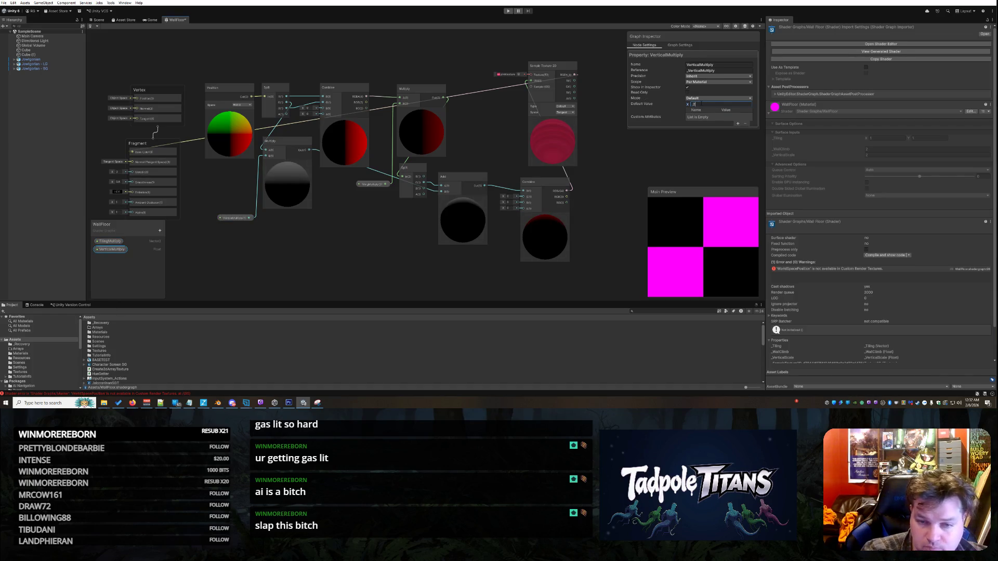
click(670, 167)
drag(565, 150, 528, 138)
Move the VerticalMultiply and Combine nodes higher for a tidier layout.
right_click(583, 127)
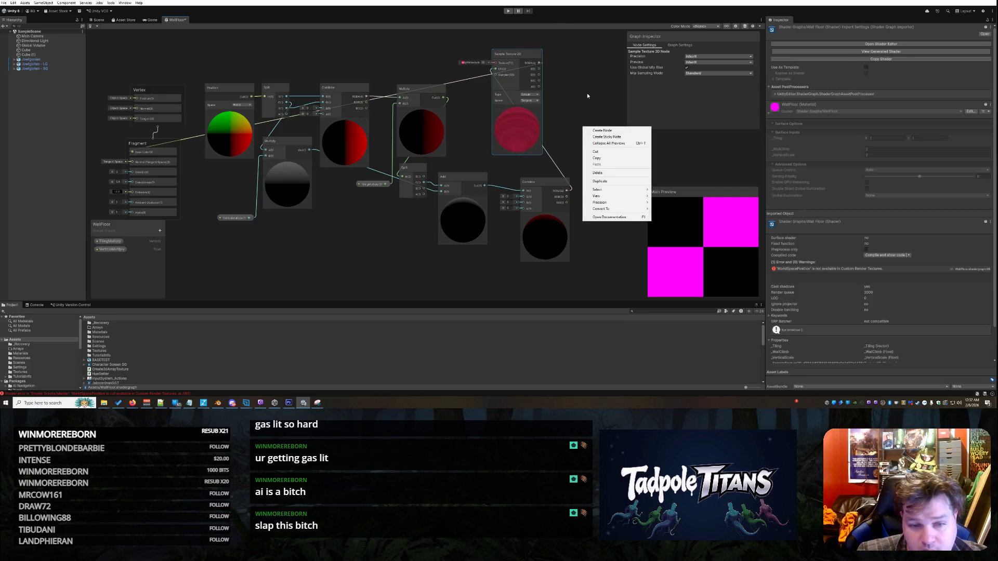
click(588, 94)
drag(234, 217, 227, 186)
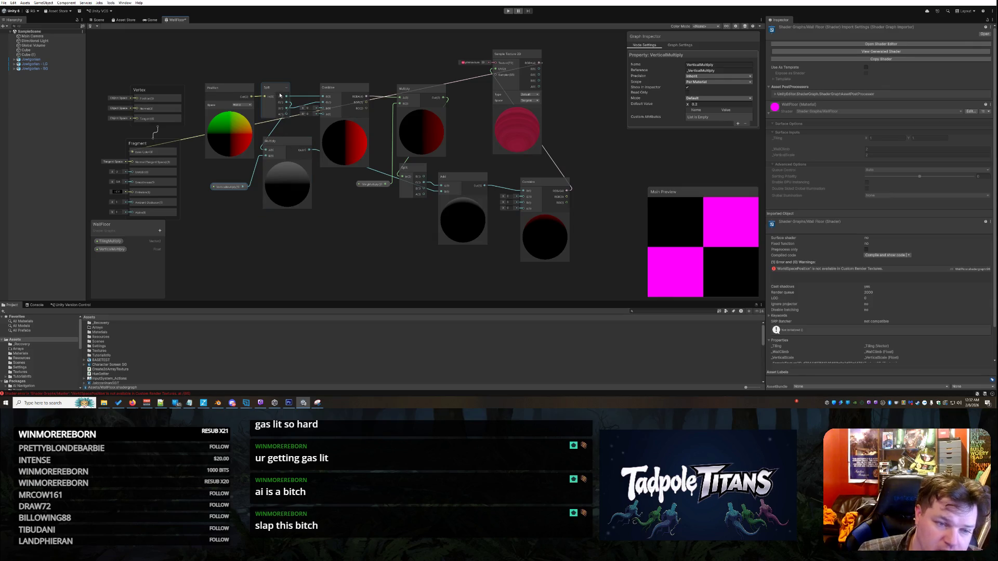
mouse_move(341, 93)
mouse_down()
mouse_move(339, 71)
mouse_move(339, 80)
mouse_up()
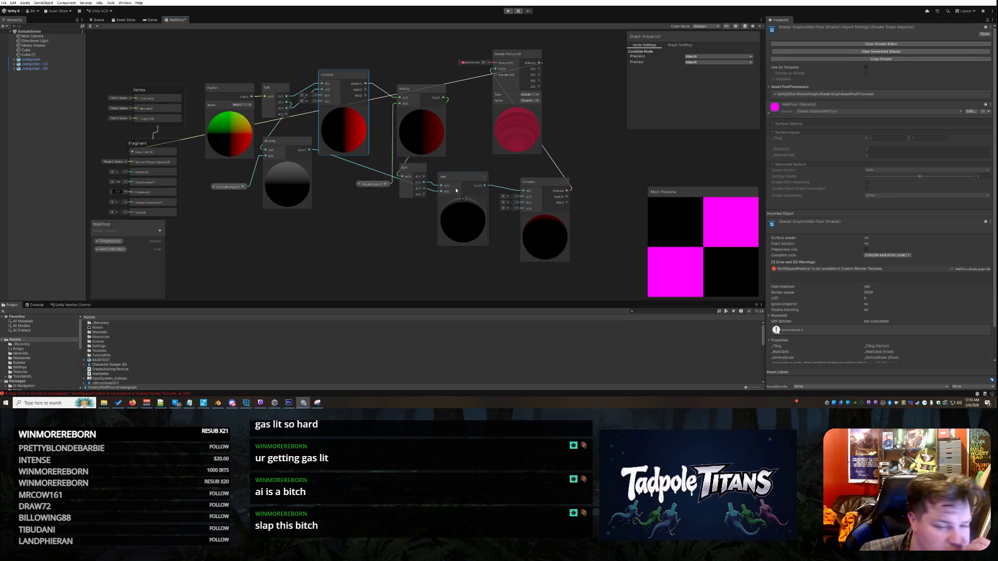
Rewire the Add node's Out port into the Combine node and save the WallFloor graph with Ctrl+S.
mouse_move(524, 192)
mouse_down()
mouse_move(481, 188)
mouse_move(522, 196)
mouse_up()
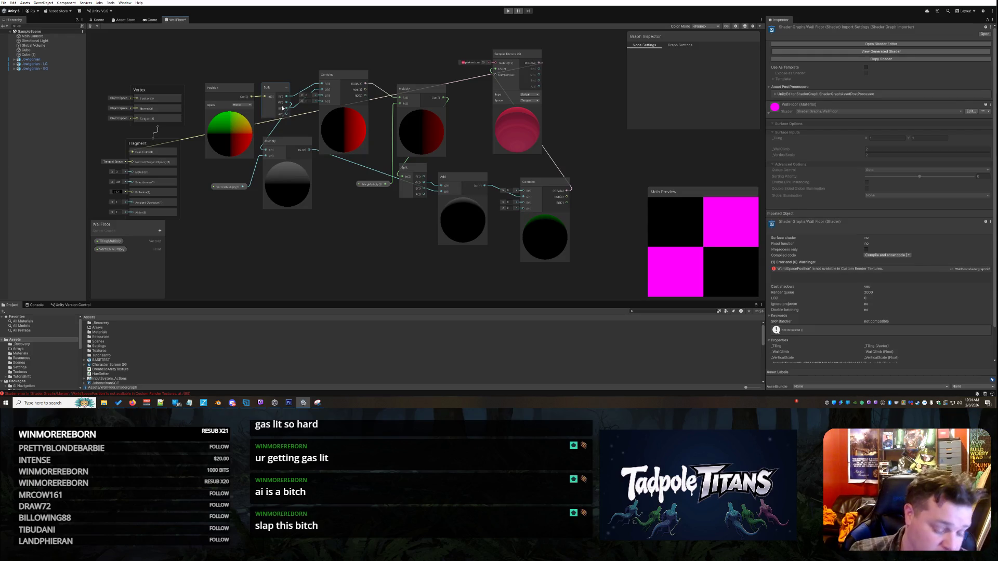
key(ctrl+s)
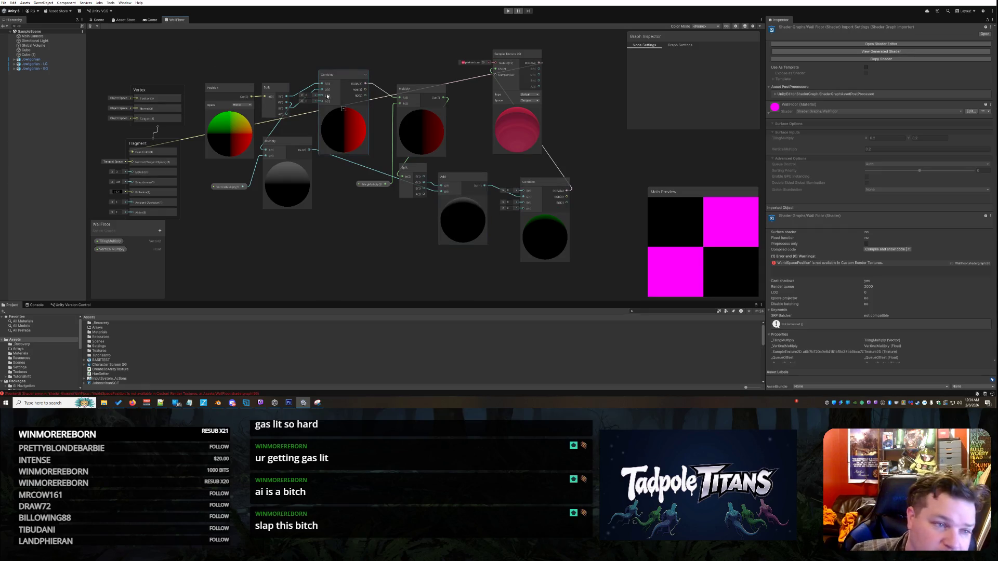
right_click(178, 24)
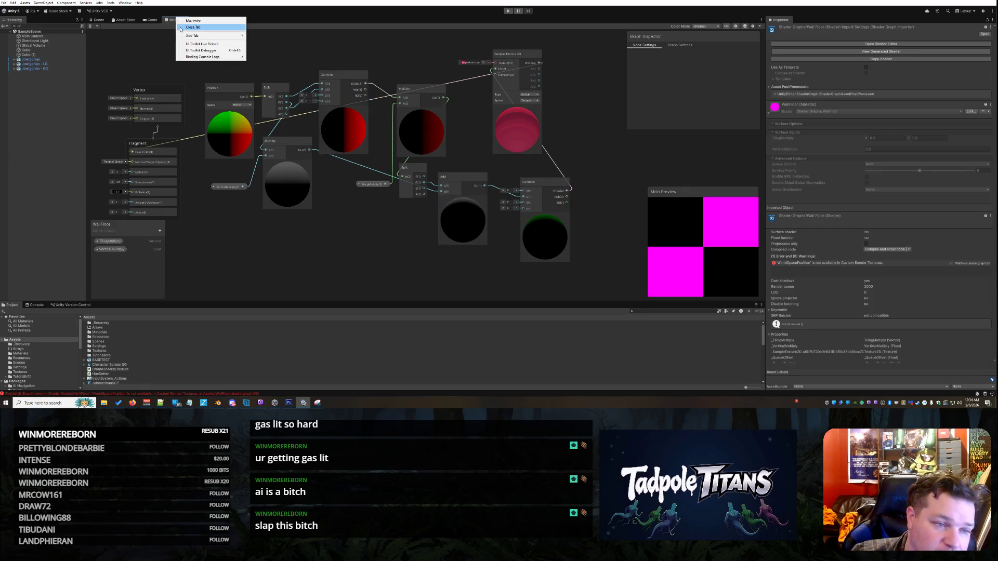
click(181, 28)
mouse_move(510, 180)
mouse_down()
mouse_move(444, 185)
mouse_move(552, 160)
mouse_move(452, 176)
mouse_up()
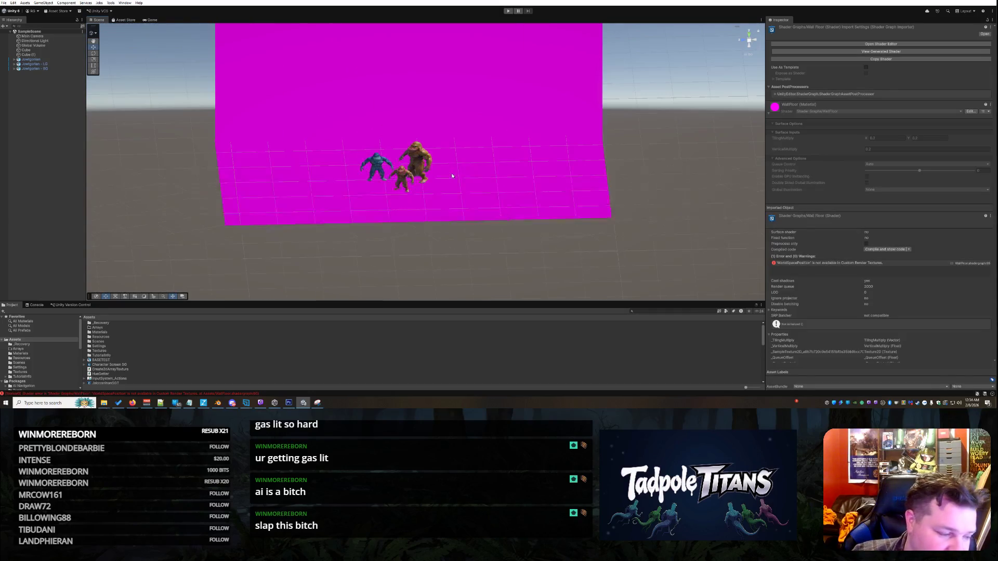
scroll(126, 374, down, 10)
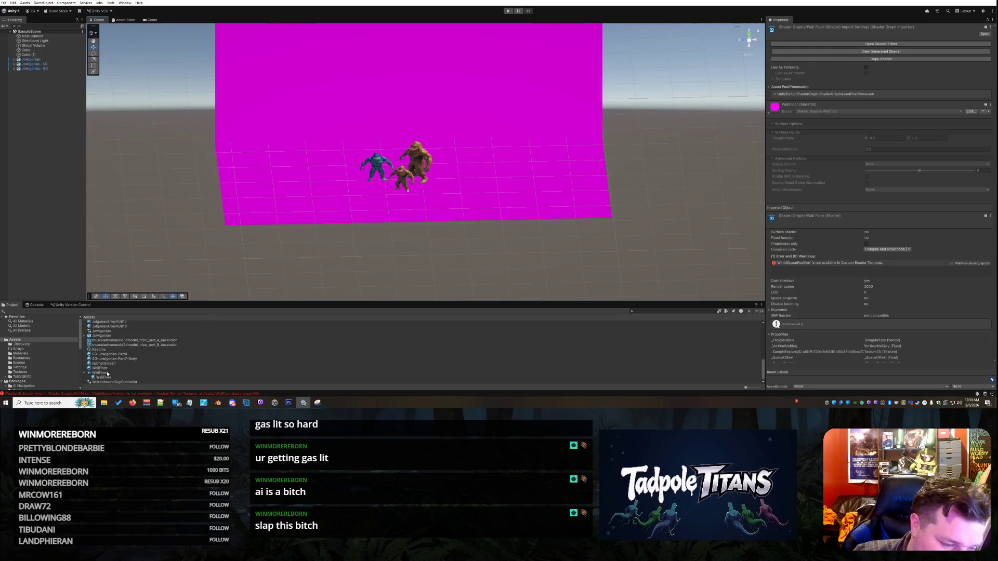
click(103, 369)
right_click(104, 371)
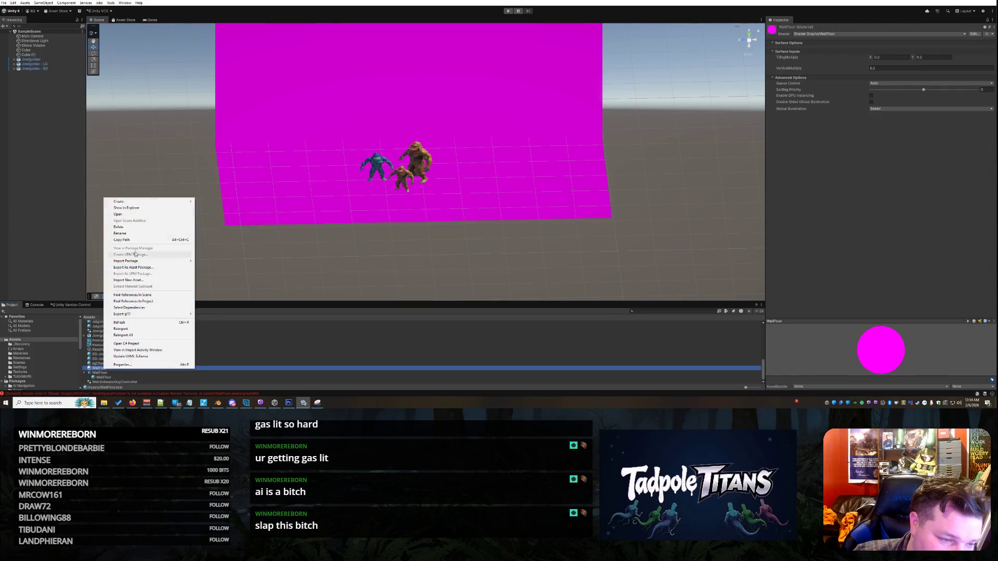
click(131, 229)
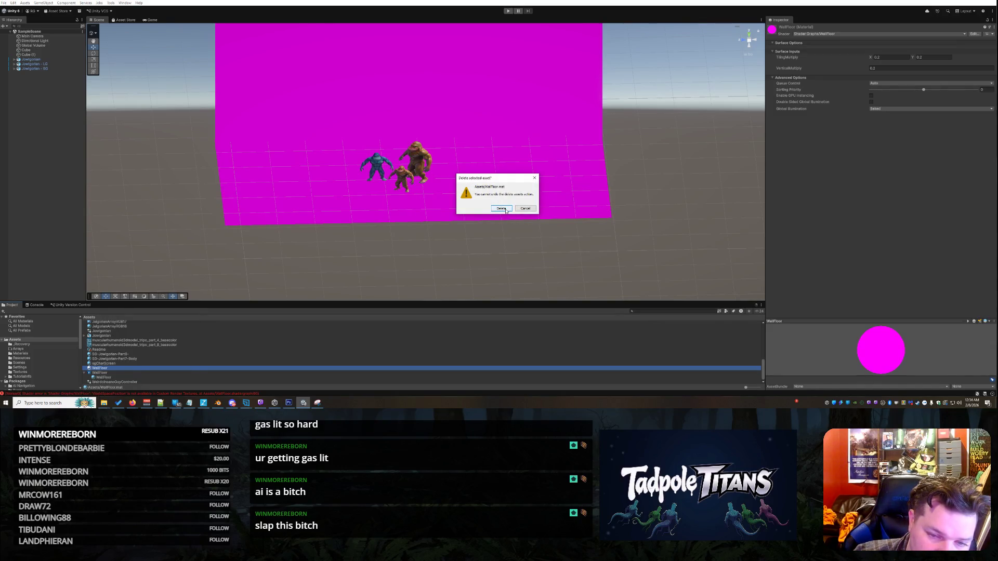
click(501, 208)
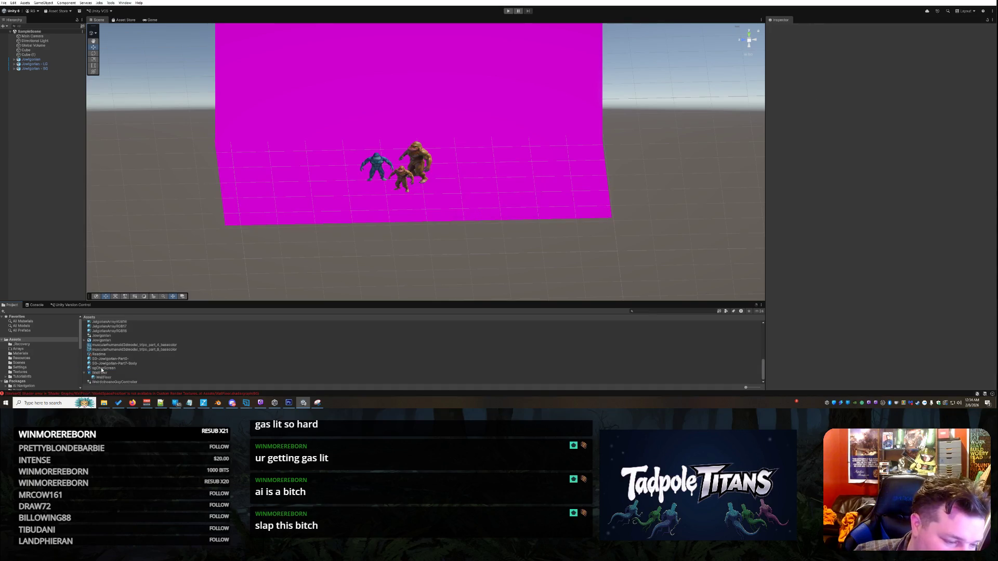
click(99, 373)
right_click(104, 373)
mouse_move(176, 208)
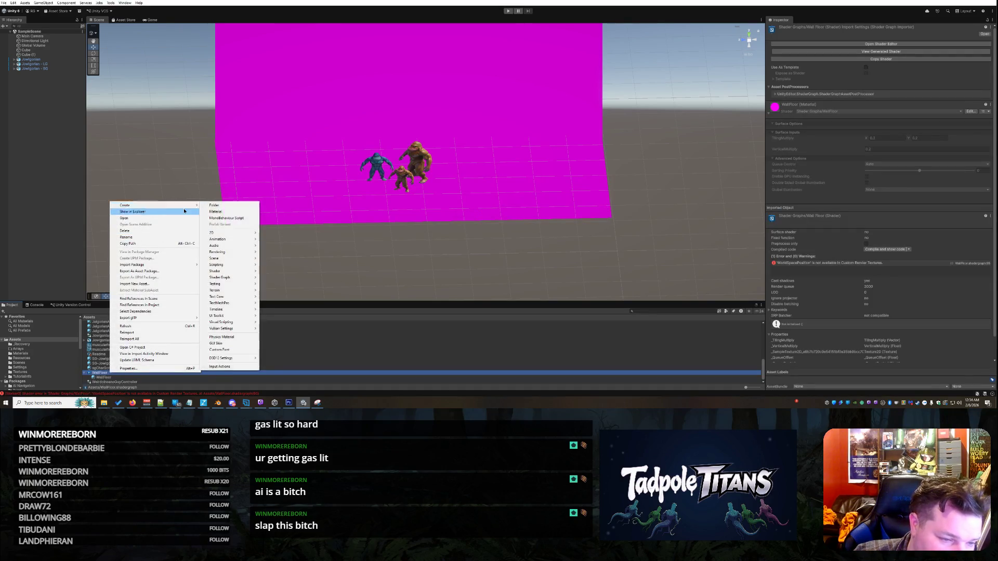
key(Escape)
click(108, 387)
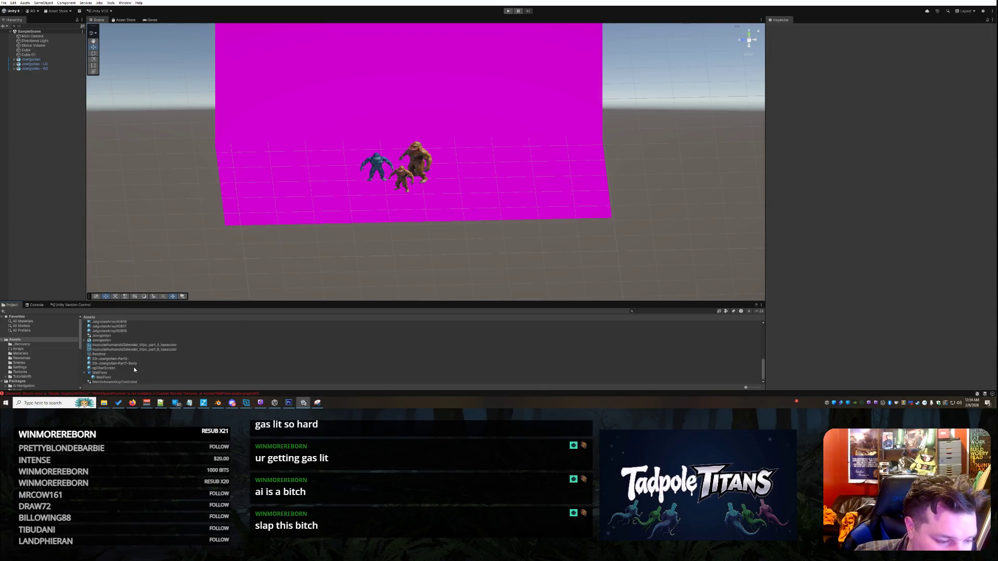
scroll(130, 369, up, 10)
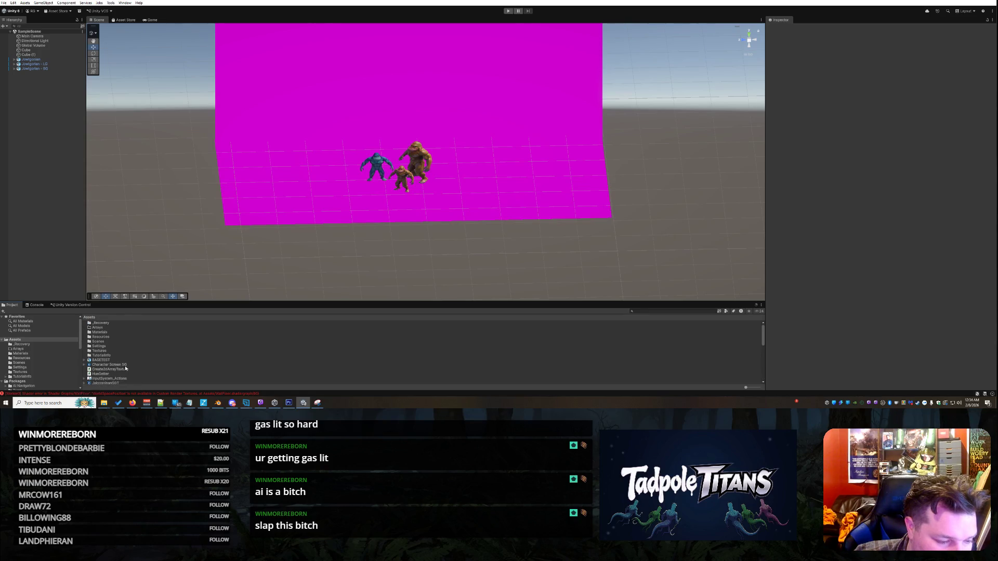
scroll(126, 368, down, 10)
click(104, 373)
Create a new material from the WallFloor shader graph and name it WallFloor2.
right_click(104, 373)
mouse_move(151, 204)
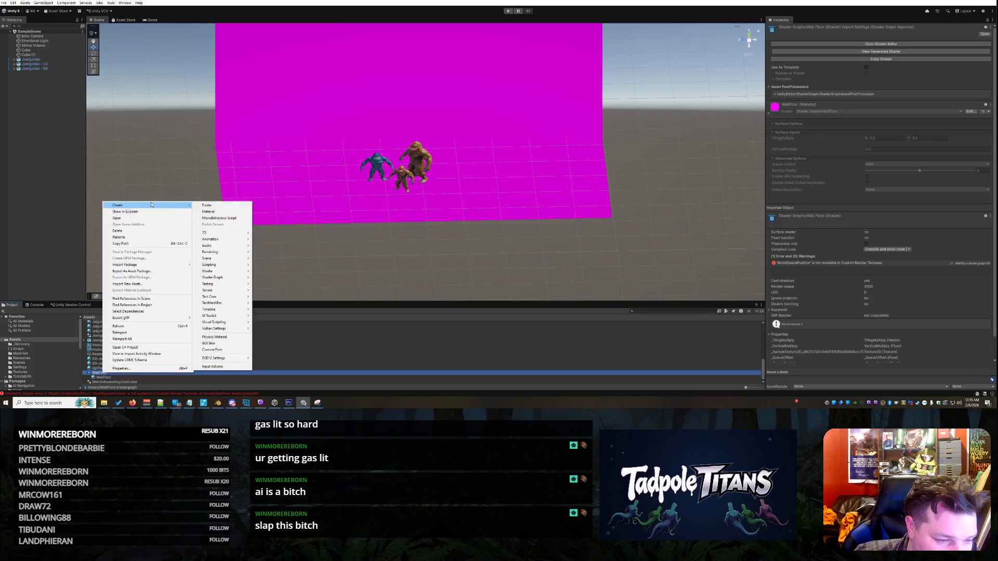
click(208, 212)
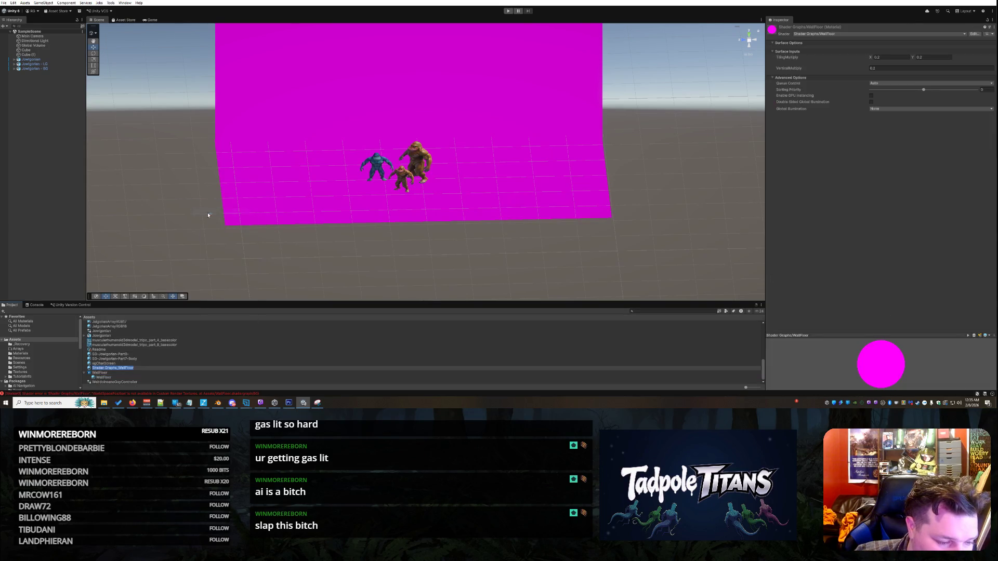
text(Wal)
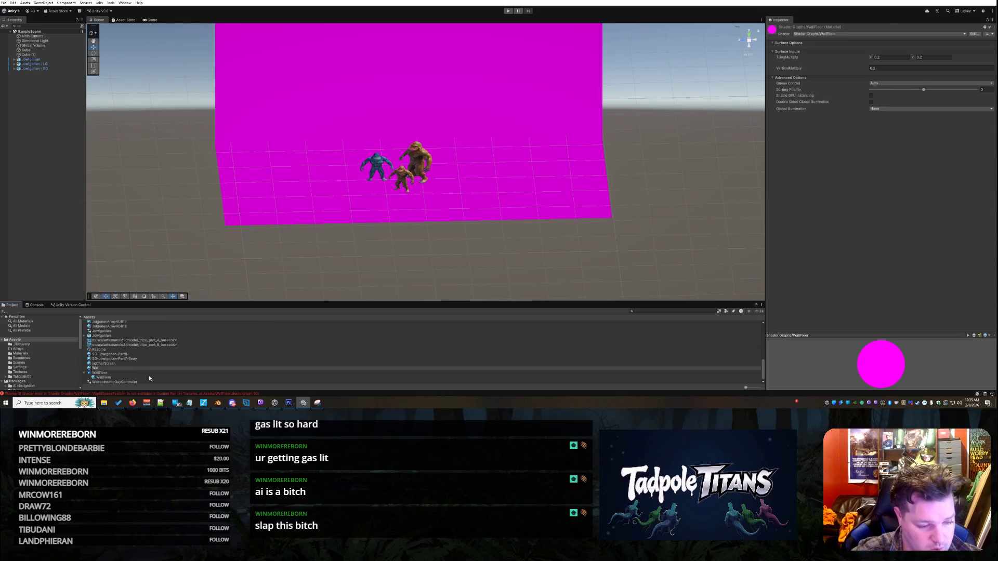
text(lFloor2)
key(Return)
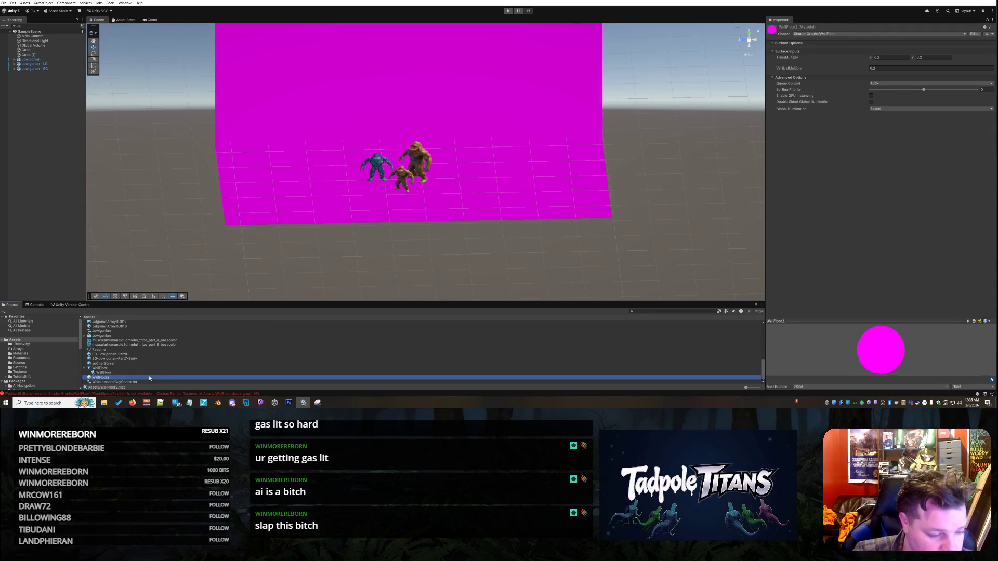
Apply WallFloor2 to the wall and floor cubes and check each cube's material.
mouse_move(112, 378)
mouse_down()
mouse_move(152, 360)
mouse_move(255, 263)
mouse_move(285, 190)
mouse_up()
mouse_move(106, 382)
mouse_down()
mouse_move(232, 257)
mouse_move(302, 75)
mouse_up()
click(143, 389)
drag(125, 378, 765, 270)
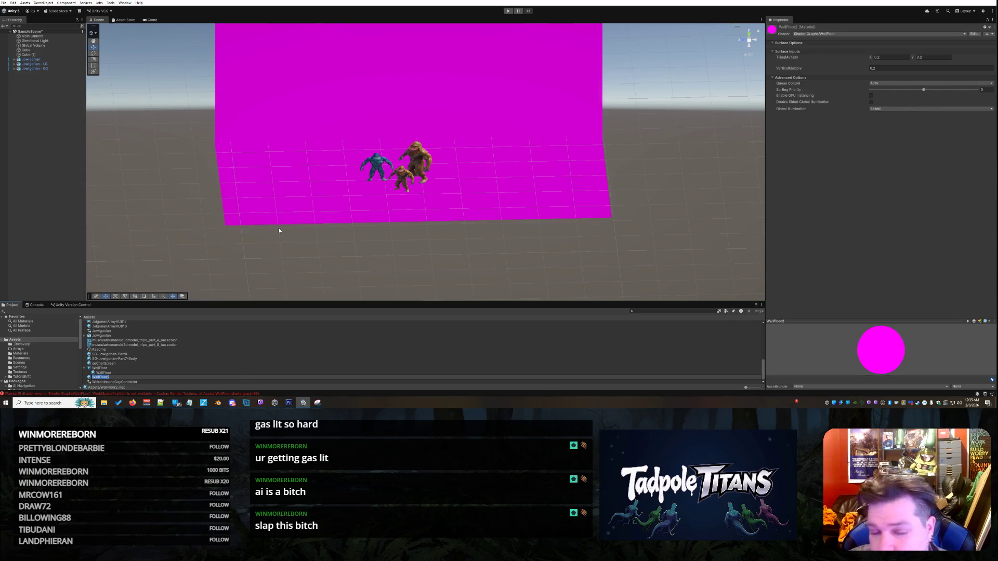
click(287, 168)
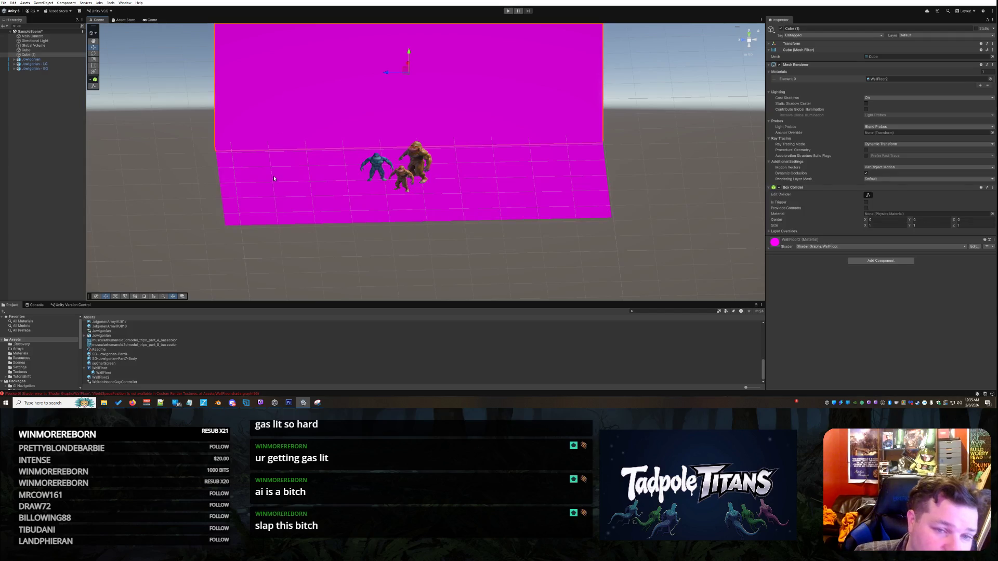
click(274, 178)
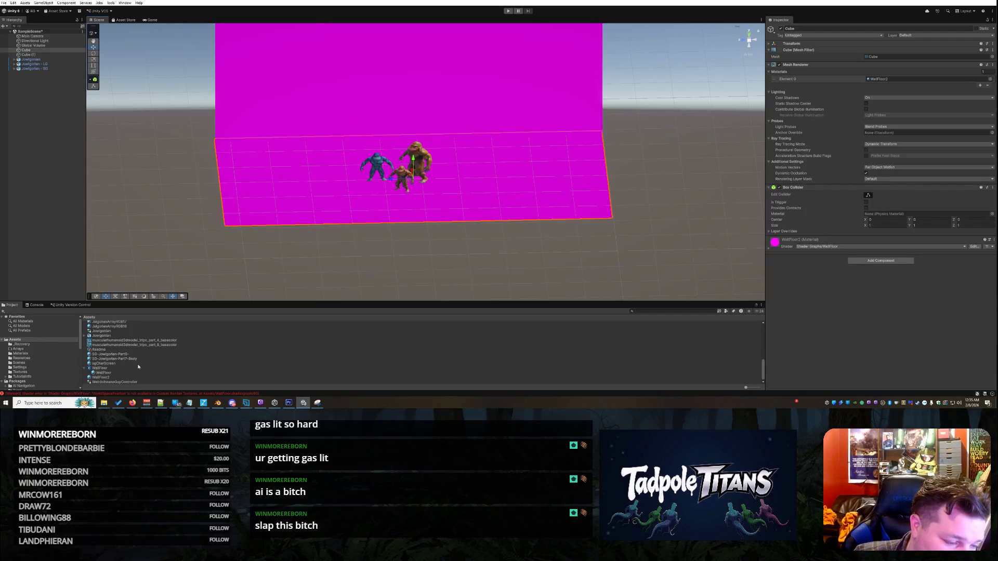
Reopen the WallFloor shader graph for editing.
click(104, 368)
right_click(106, 368)
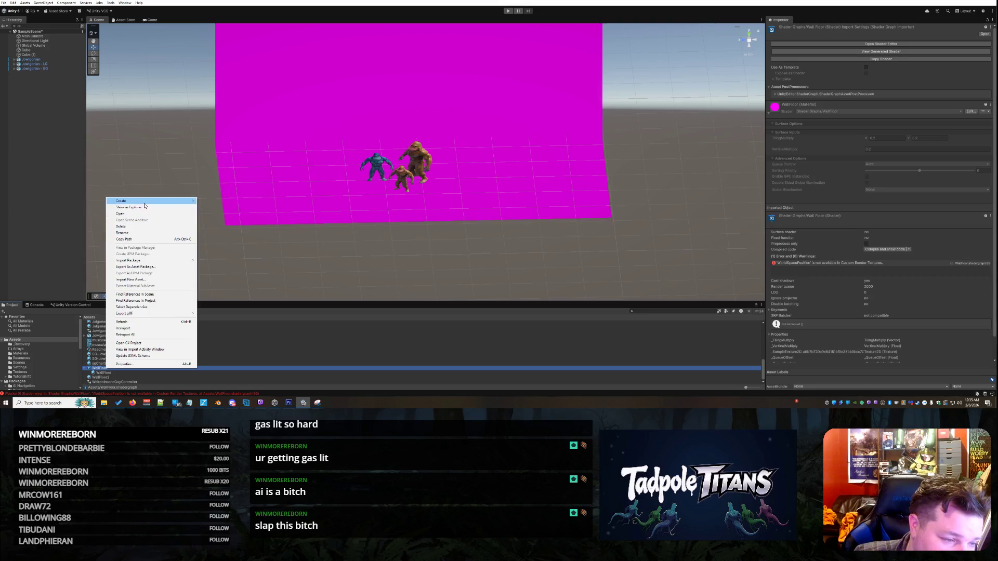
double_click(100, 369)
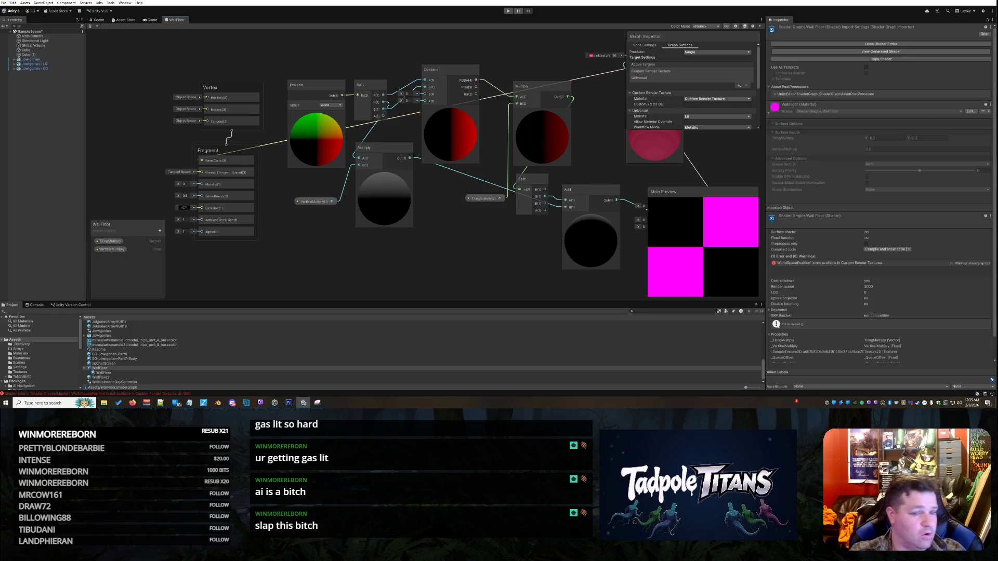
Shift the Position node left, Split up-left, Multiply down, and TilingMultiply up into a tidier layout.
drag(309, 92, 295, 90)
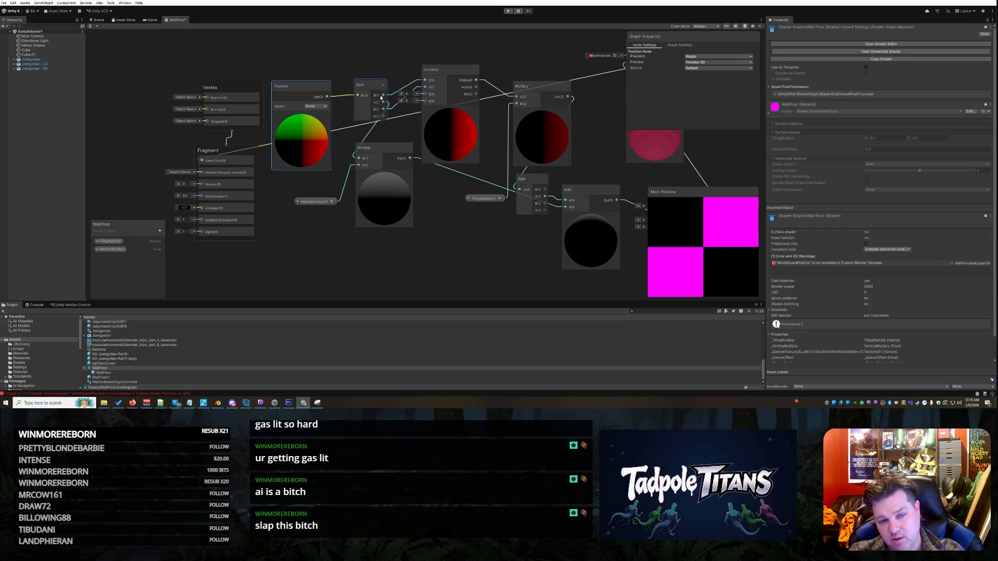
drag(373, 84, 354, 71)
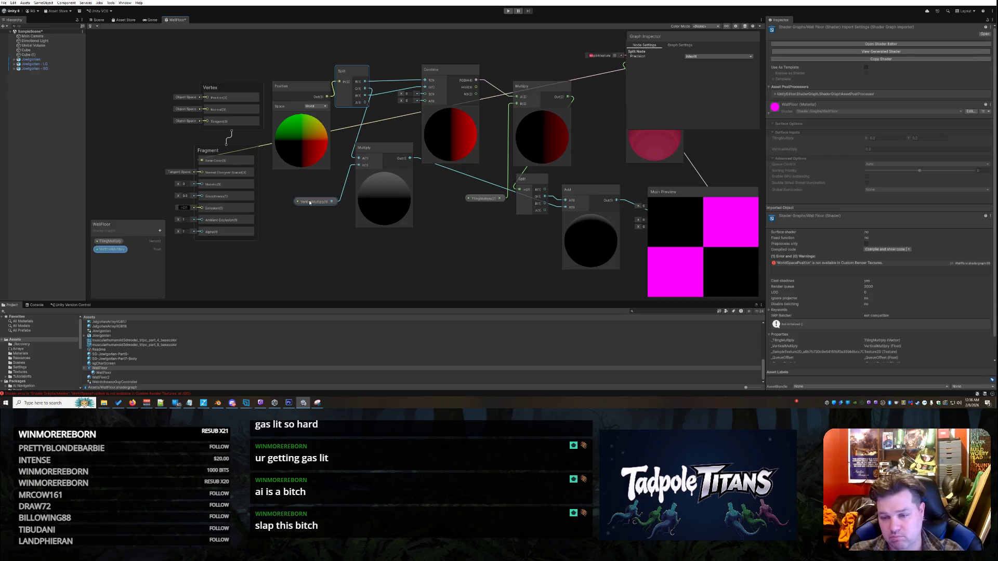
drag(392, 153, 387, 166)
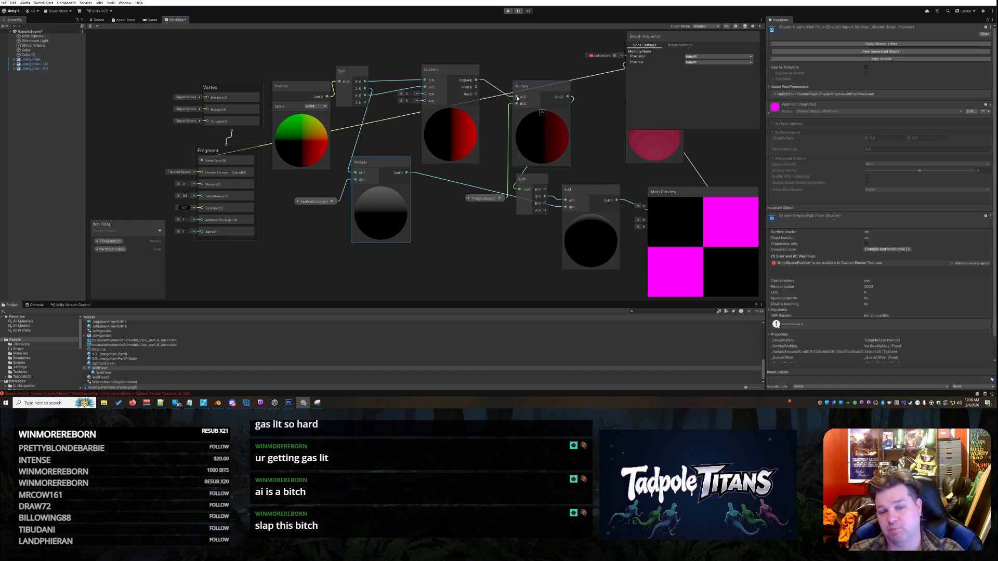
drag(489, 200, 481, 176)
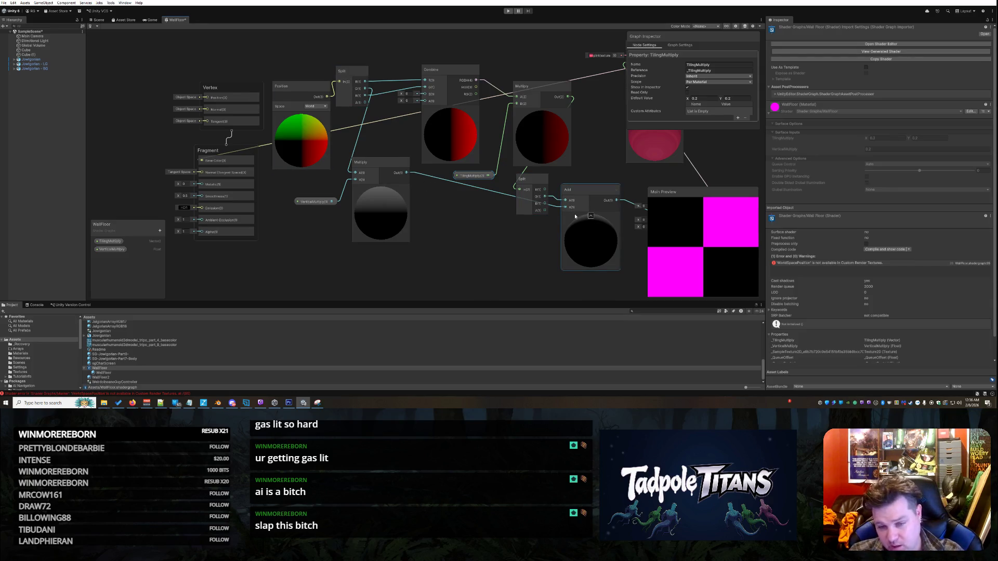
Place the Main Preview at the top-left with the Vertex and Fragment blocks below it.
mouse_move(672, 197)
mouse_down()
mouse_move(459, 137)
mouse_move(444, 197)
mouse_move(304, 213)
mouse_move(508, 236)
mouse_move(438, 243)
mouse_move(168, 134)
mouse_move(123, 90)
mouse_up()
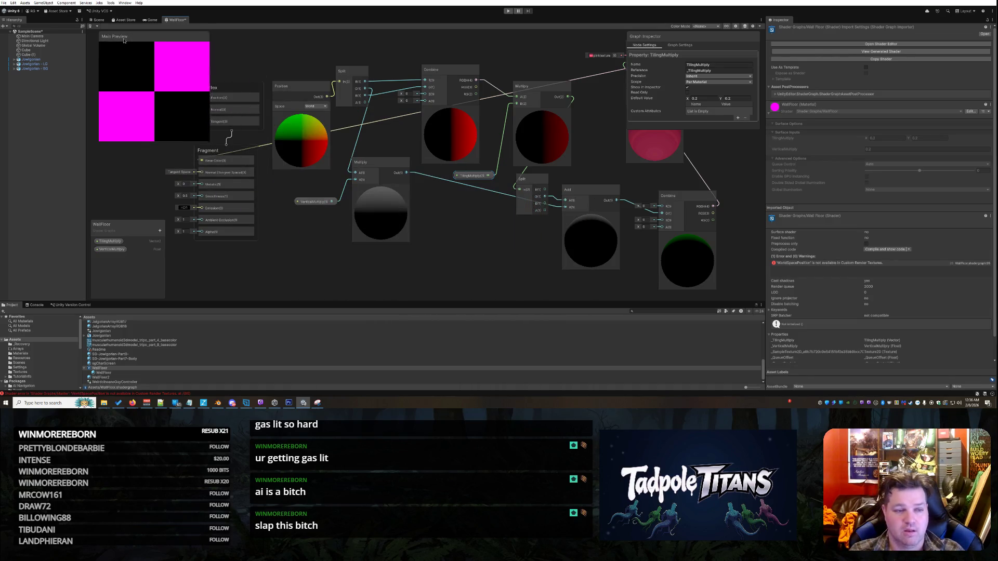
drag(233, 152, 245, 197)
drag(213, 87, 219, 140)
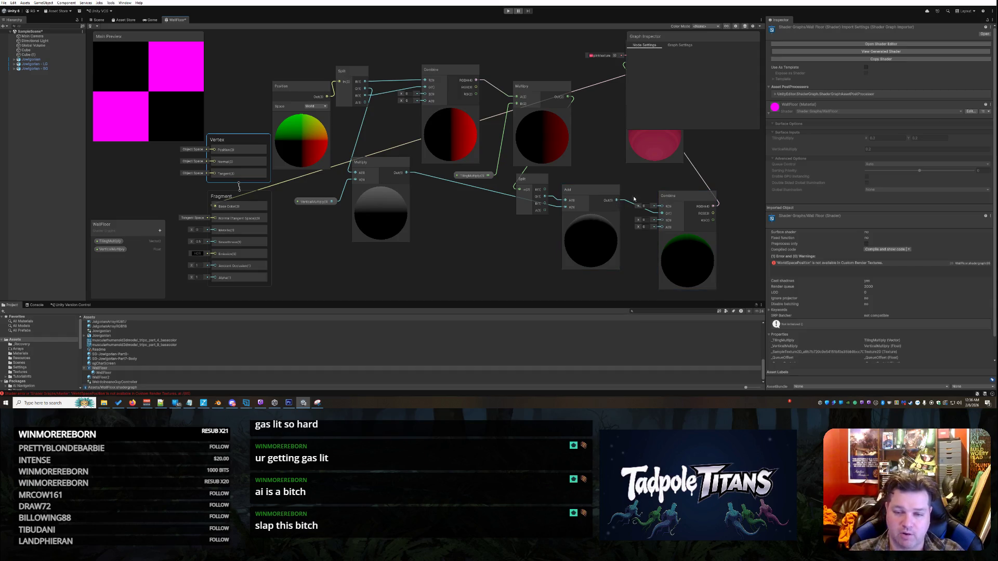
Uncover the Sample Texture 2D node and shift it and the Multiply node further left.
drag(690, 39, 687, 83)
click(648, 50)
drag(649, 50, 609, 63)
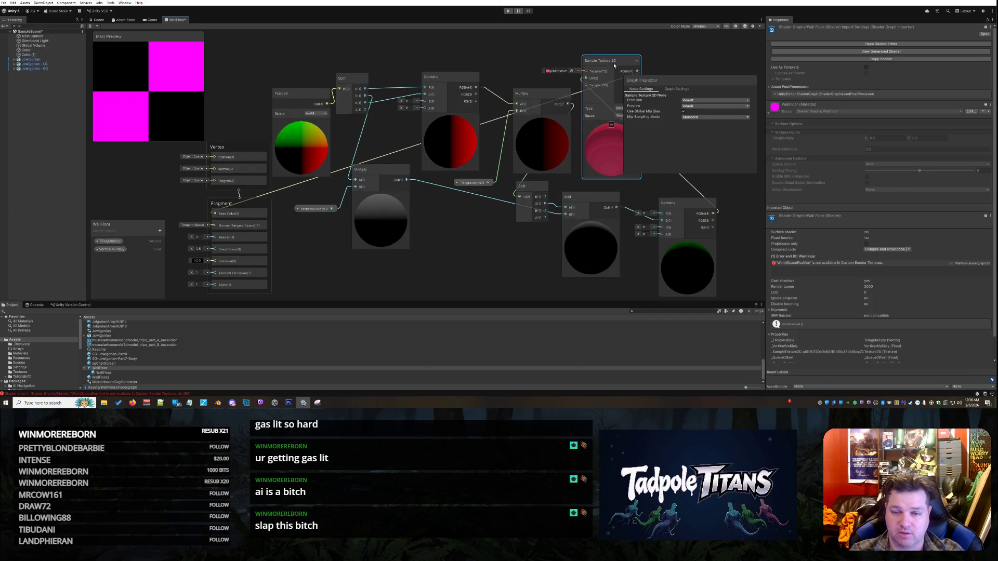
drag(665, 81, 673, 40)
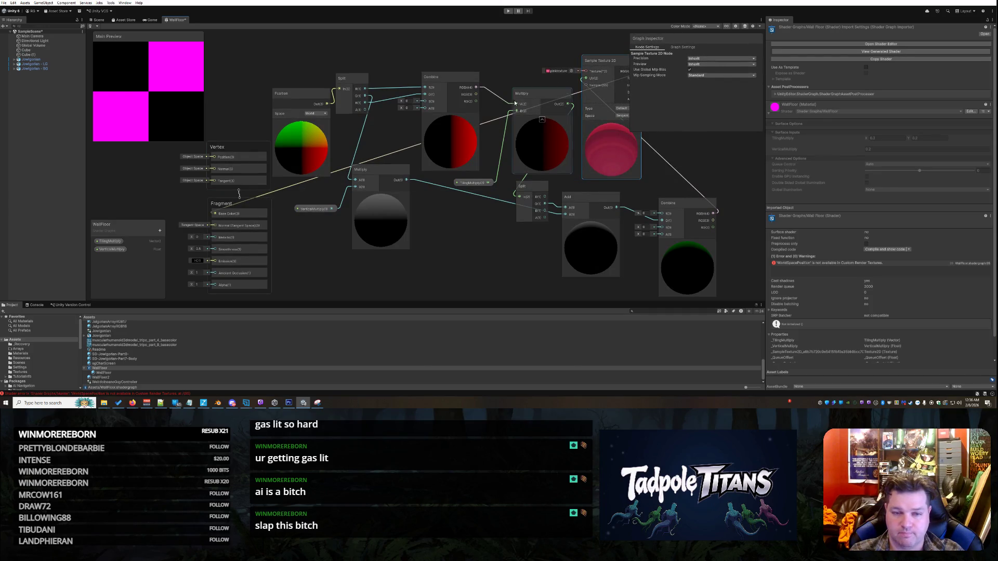
click(446, 74)
mouse_move(446, 74)
mouse_down()
mouse_move(444, 62)
mouse_move(442, 78)
mouse_up()
drag(525, 116, 503, 113)
drag(606, 83, 583, 83)
Move the Combine node up and left beside the math nodes.
scroll(736, 196, down, 3)
scroll(735, 195, up, 4)
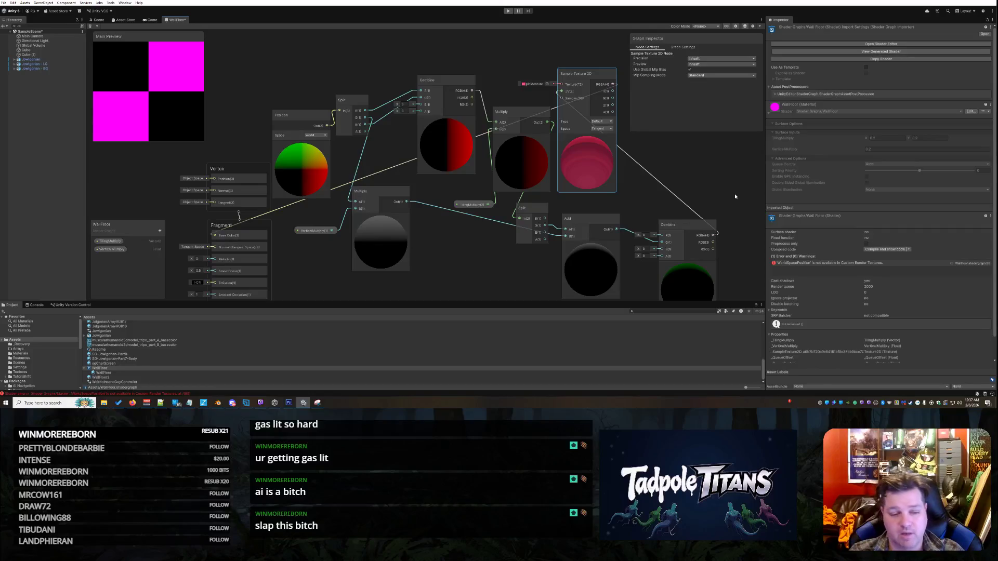
scroll(737, 250, down, 1)
scroll(738, 250, up, 1)
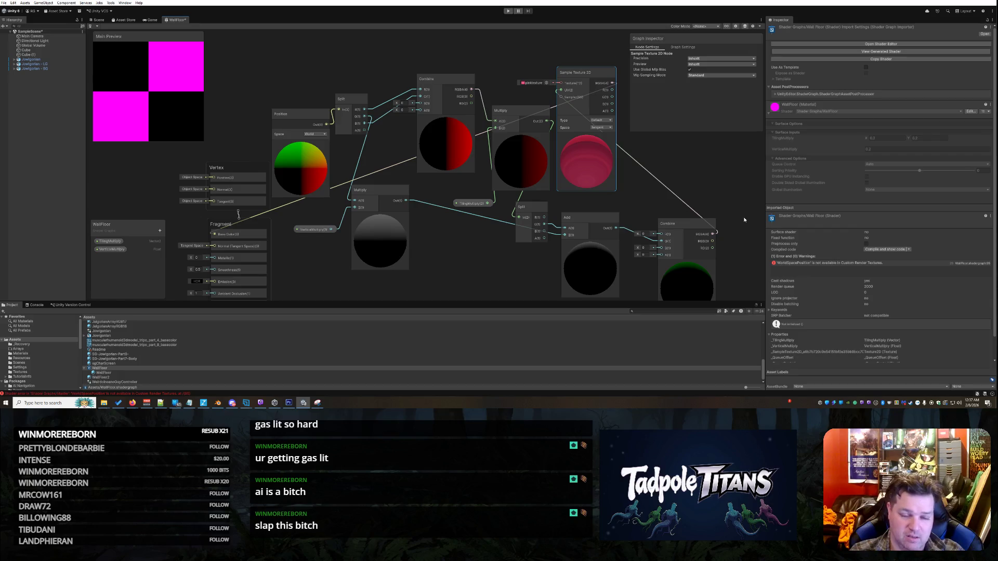
scroll(746, 223, down, 2)
scroll(749, 257, up, 2)
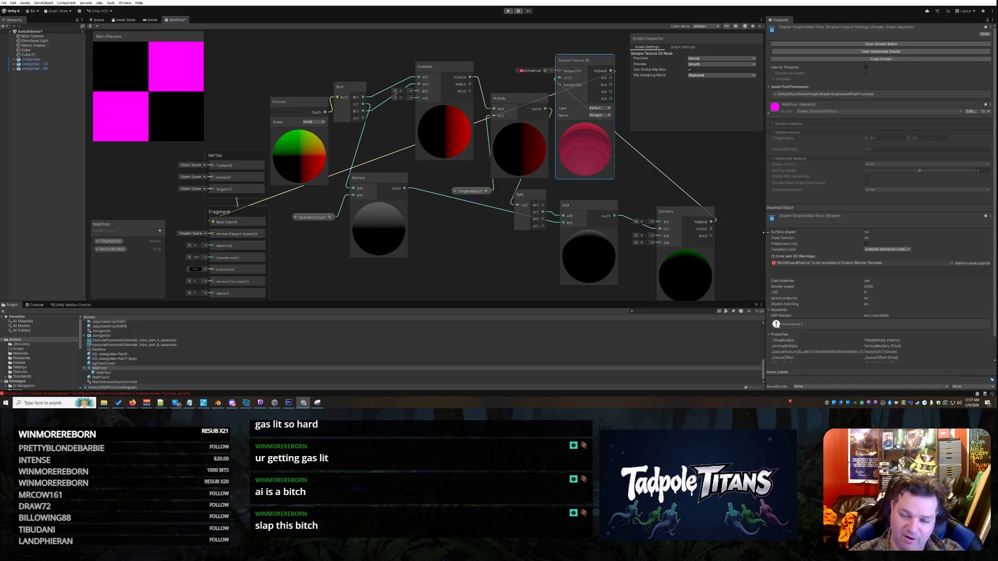
mouse_move(679, 215)
mouse_down()
mouse_move(662, 181)
mouse_move(673, 197)
mouse_up()
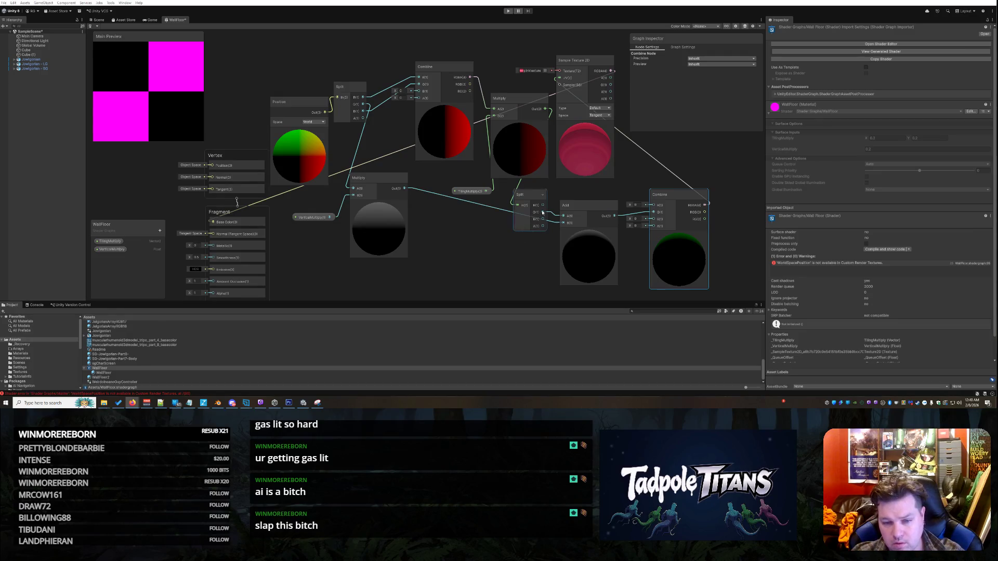
drag(545, 206, 653, 204)
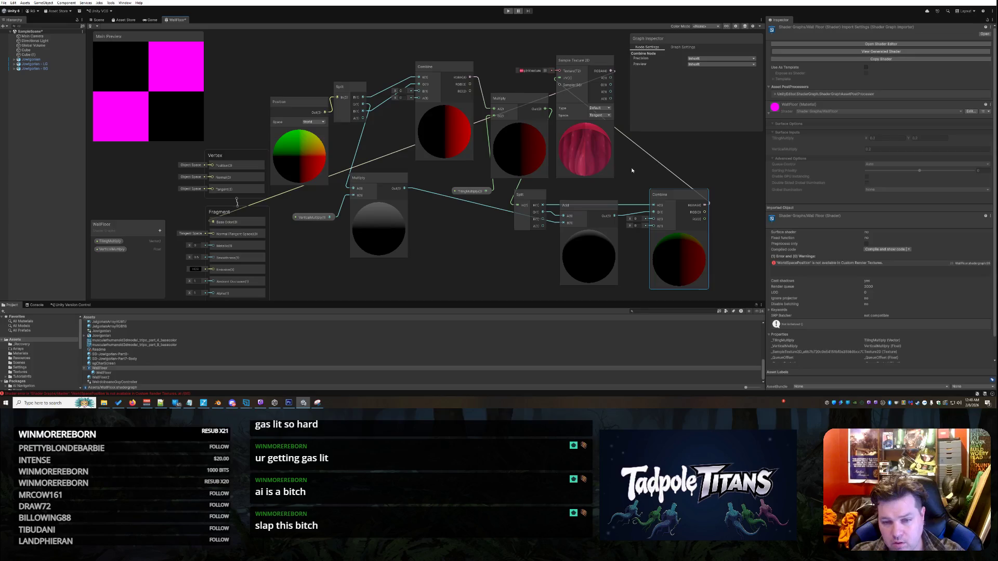
Nudge the Sample Texture 2D node, then wire the Split output into the Add node's input.
drag(585, 151, 588, 153)
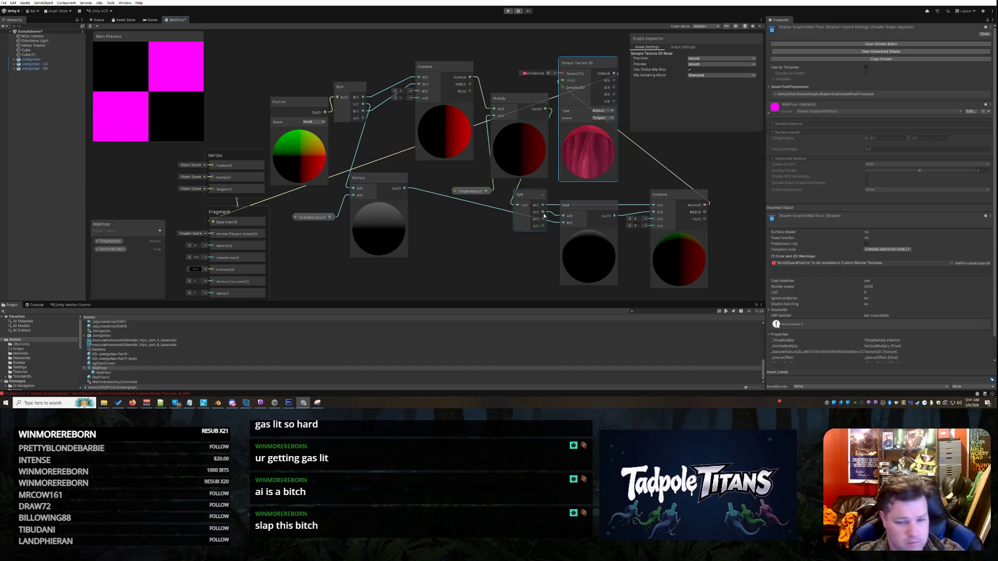
drag(543, 216, 549, 220)
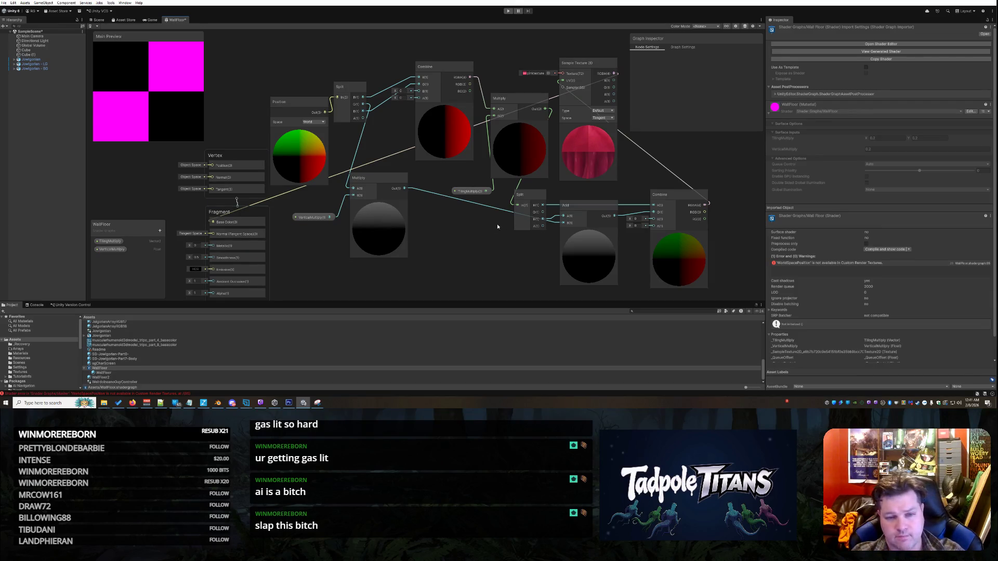
scroll(465, 242, down, 1)
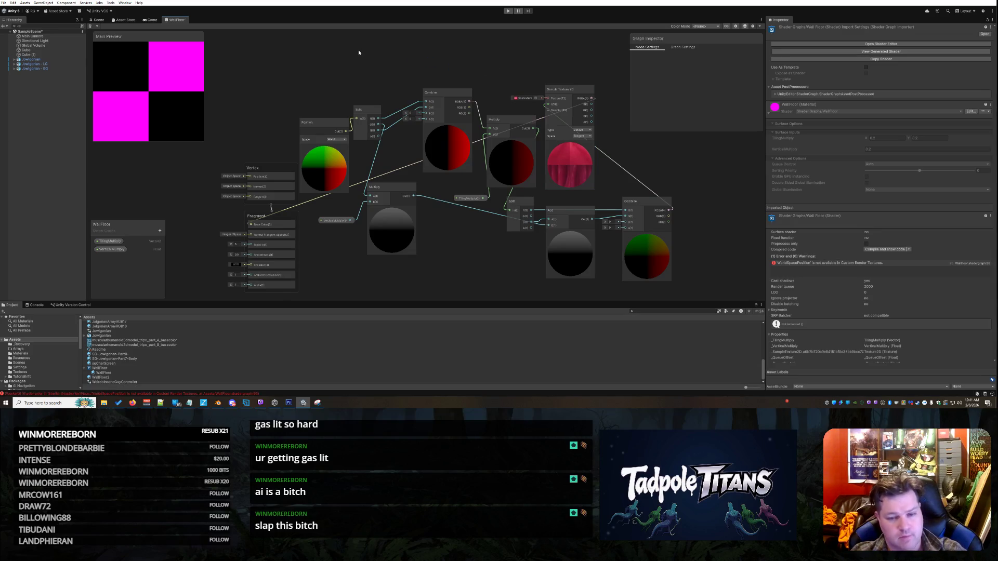
right_click(179, 20)
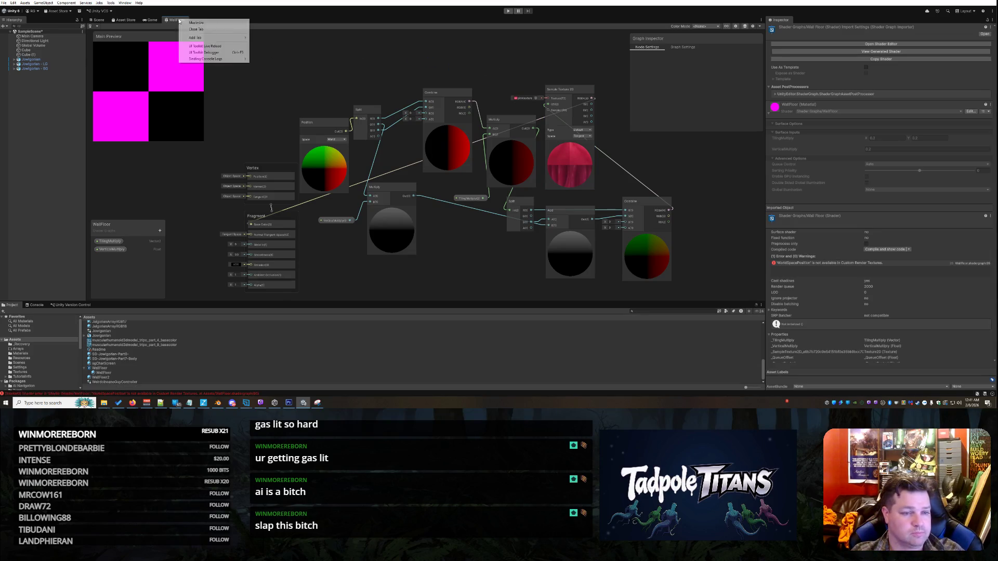
click(191, 30)
mouse_move(530, 177)
mouse_down()
mouse_move(614, 181)
mouse_move(514, 176)
mouse_up()
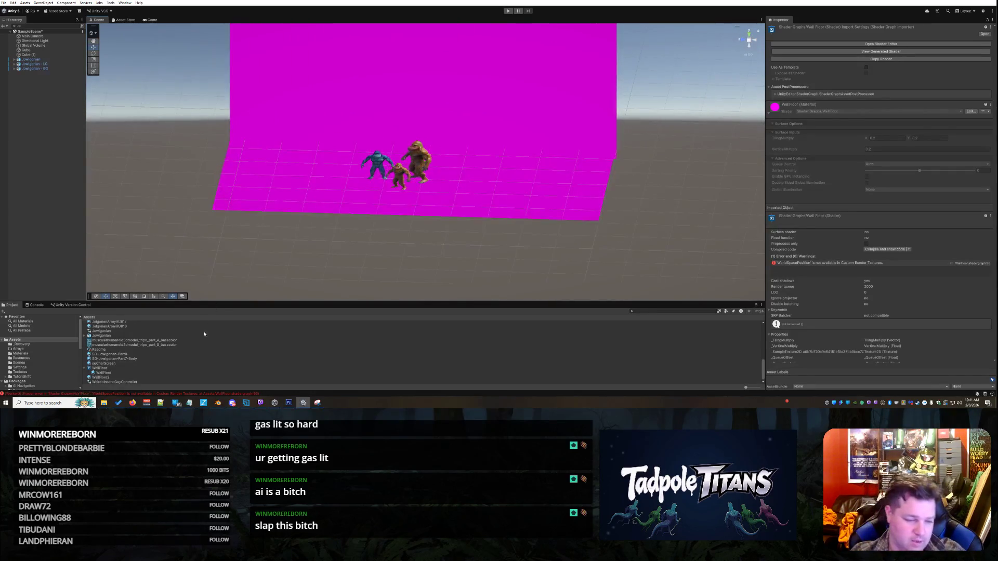
right_click(105, 368)
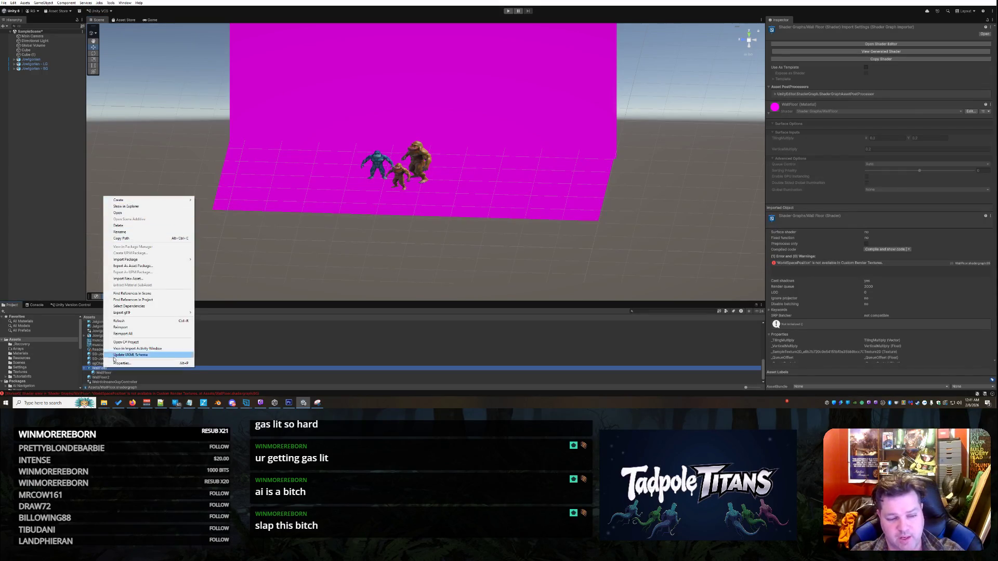
click(93, 368)
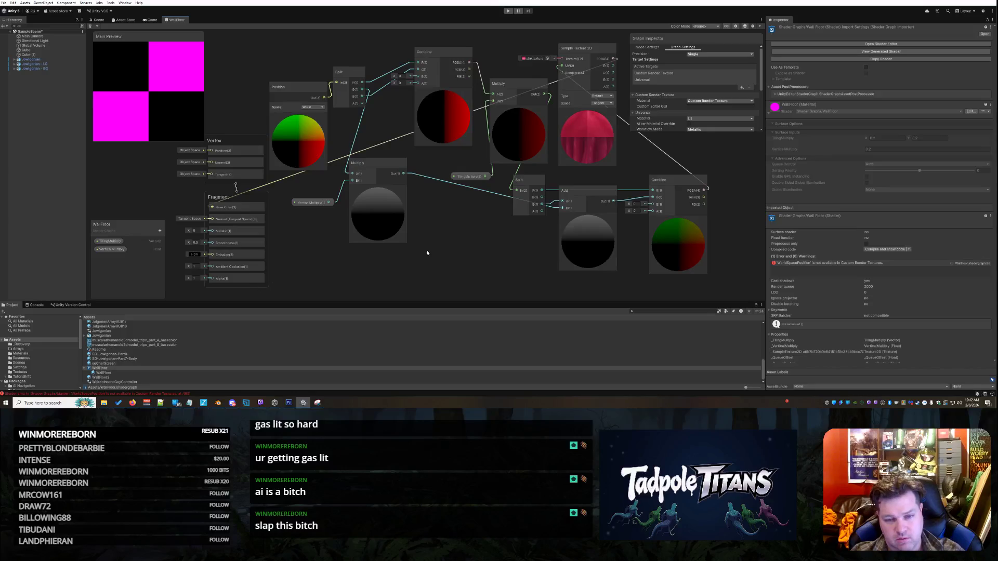
scroll(477, 233, down, 3)
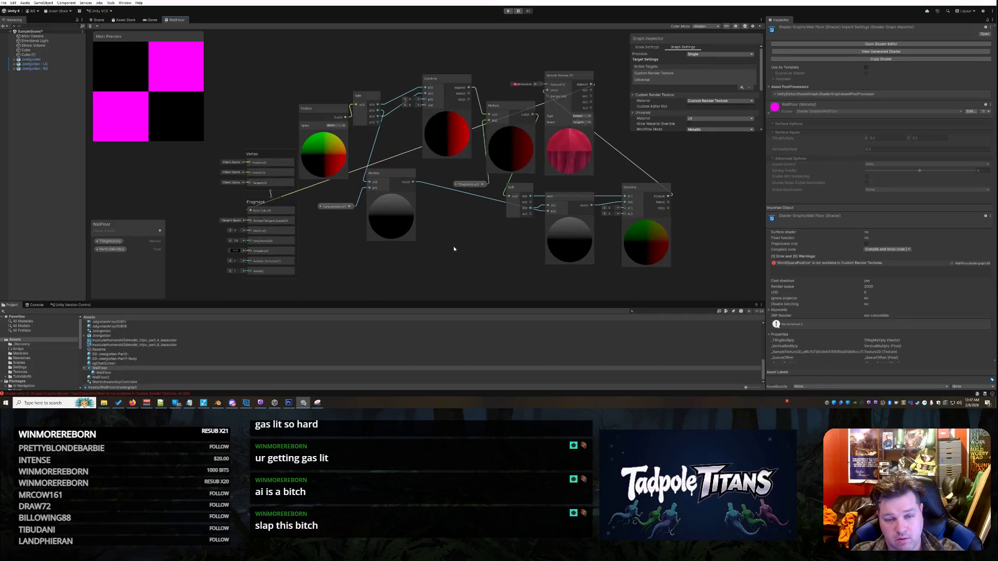
click(31, 403)
Launch Snipping Tool via an 'sn' search and snip the shader graph area.
text(snipp)
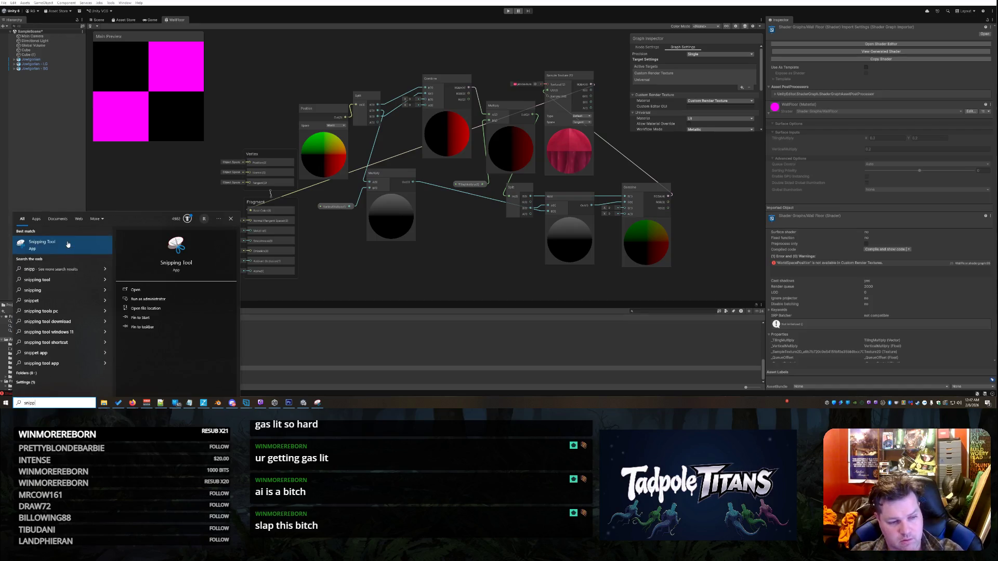
key(Return)
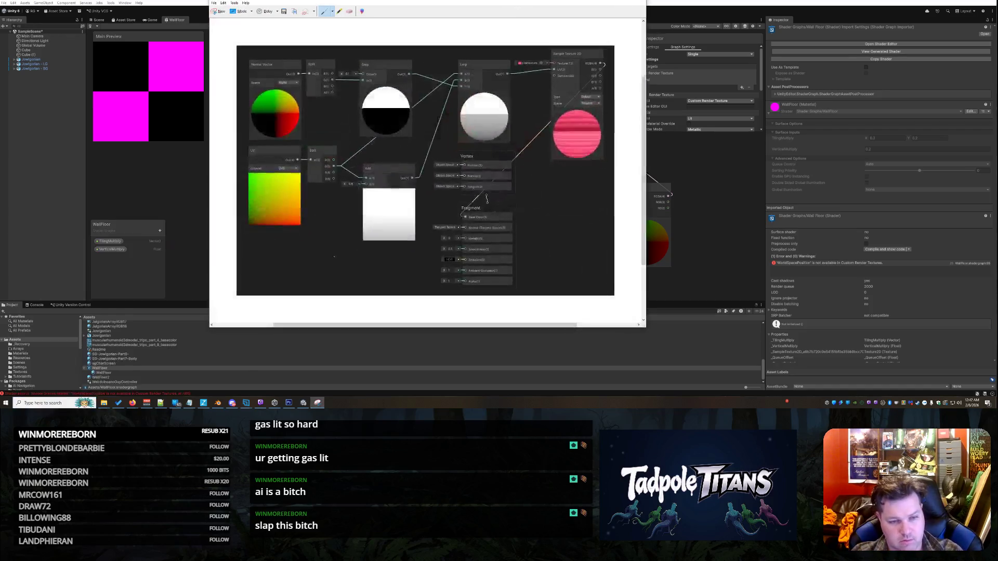
click(224, 15)
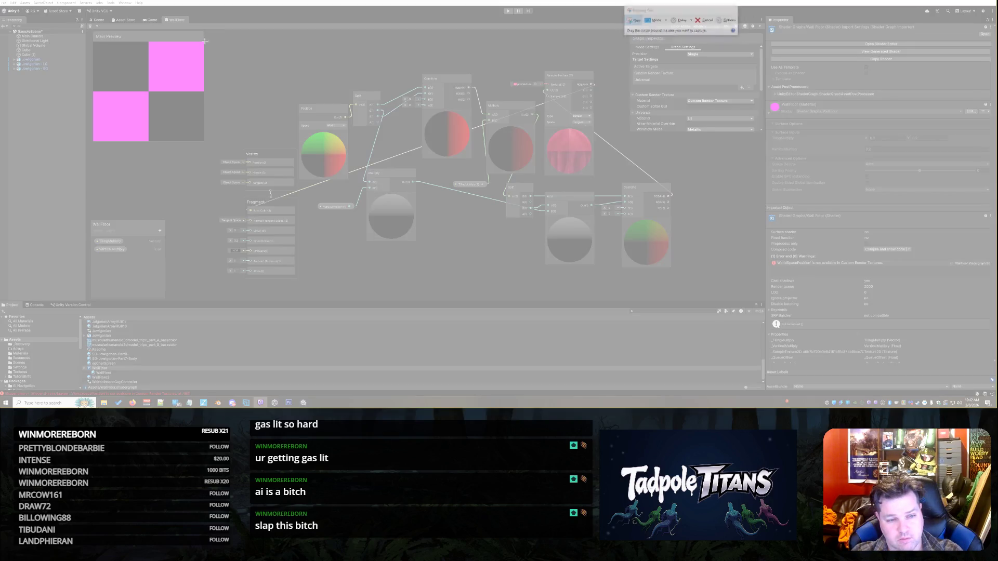
mouse_move(205, 41)
mouse_down()
mouse_move(501, 276)
mouse_move(684, 298)
mouse_up()
Copy the snip to the clipboard and close Snipping Tool.
right_click(437, 153)
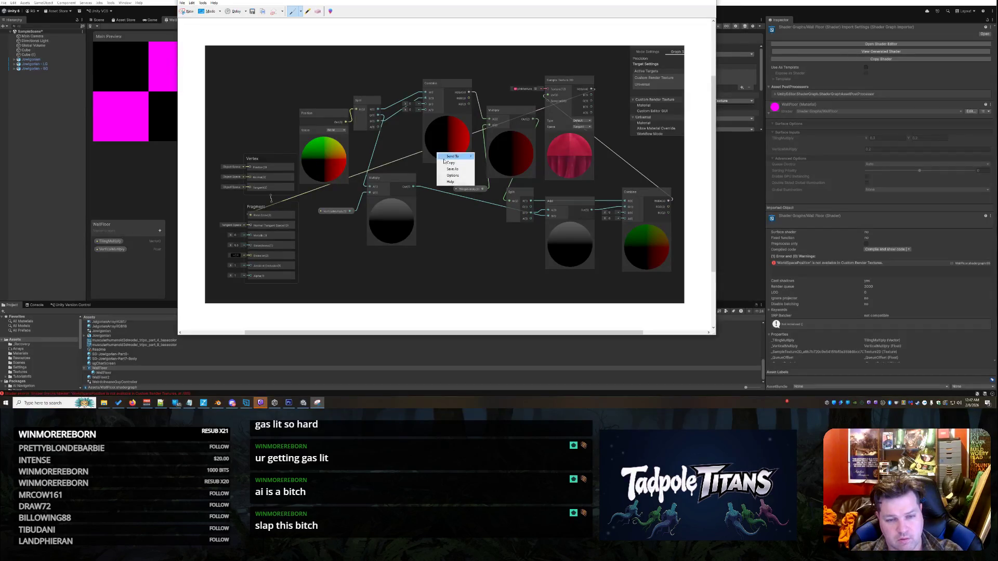
click(451, 163)
click(132, 403)
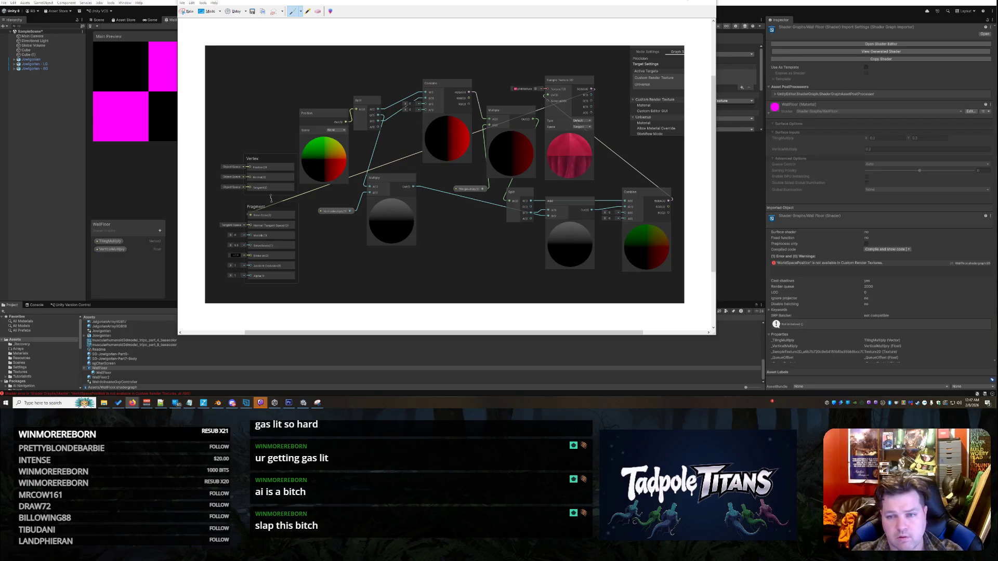
click(690, 1)
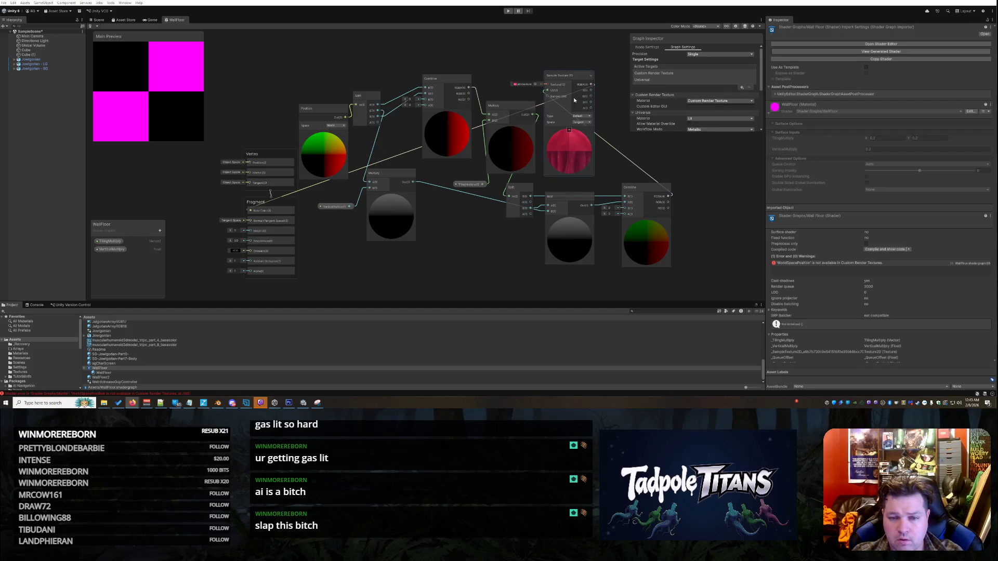
mouse_move(572, 77)
mouse_down()
mouse_move(597, 64)
mouse_move(581, 69)
mouse_up()
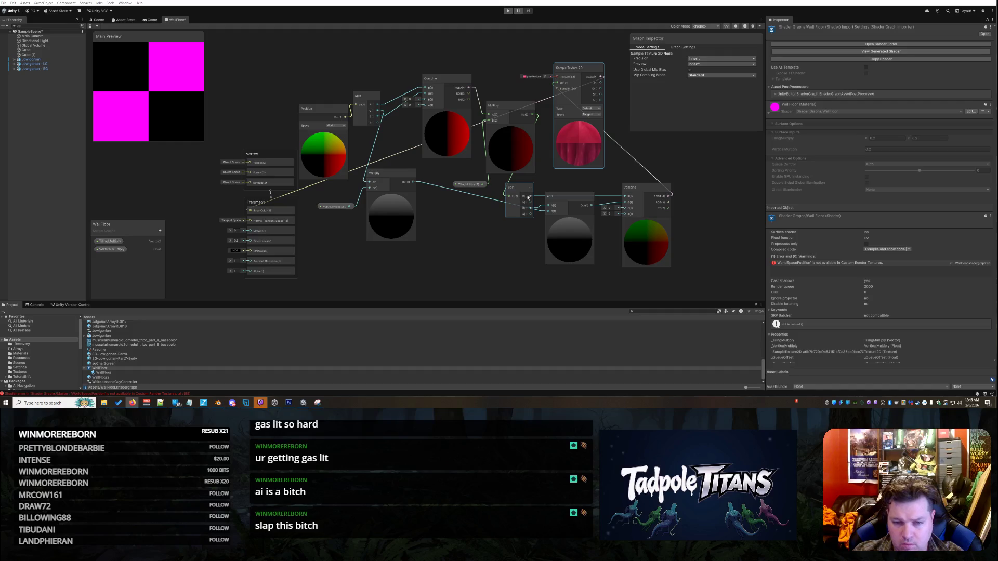
Drop the Split node down and left below the Multiply node, then return to the browser.
drag(523, 193, 489, 232)
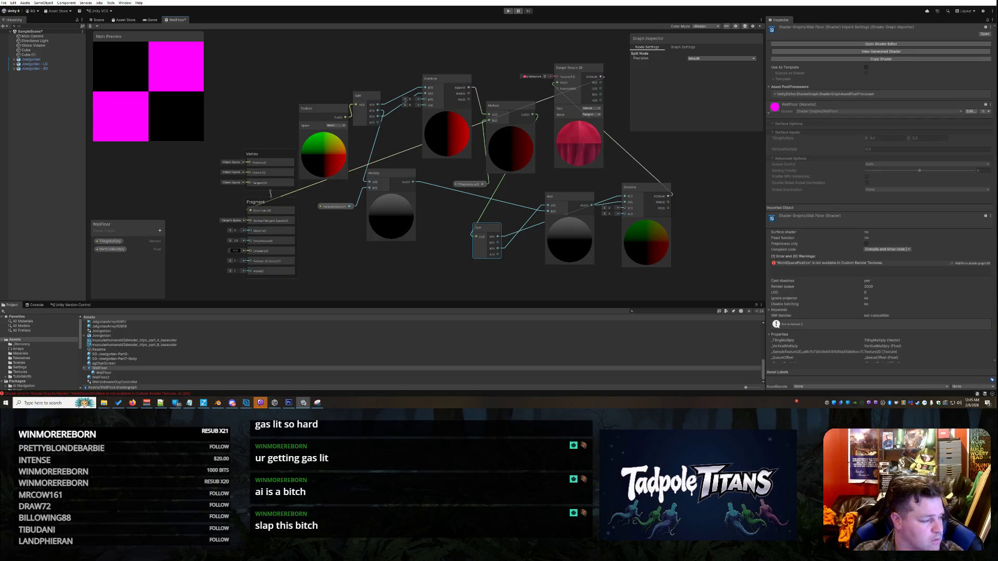
key(alt+Tab)
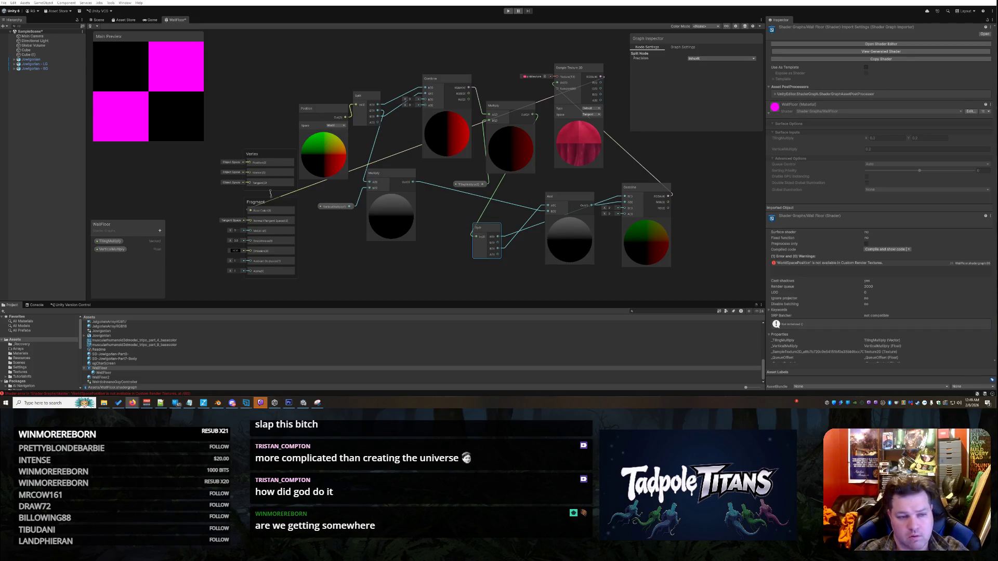
Change the VerticalMultiply default from 0.2 to 0.25 and check TilingMultiply's defaults (0.2, 0.2).
click(114, 249)
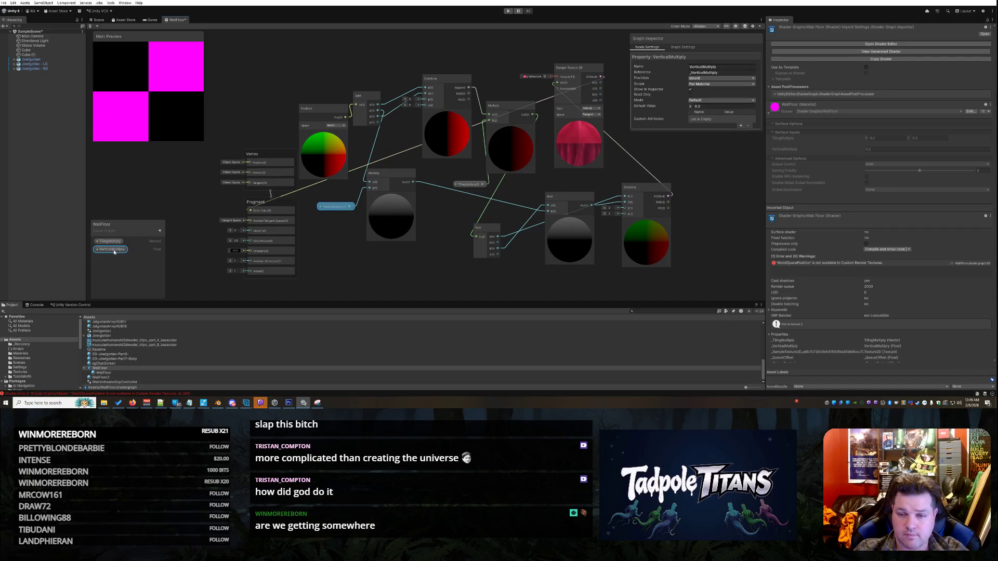
click(709, 106)
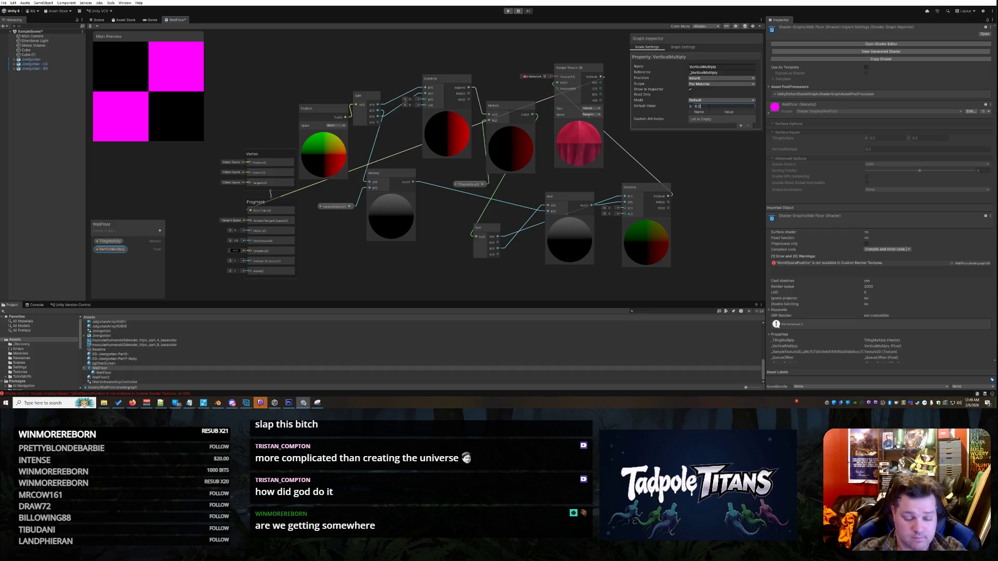
text(5)
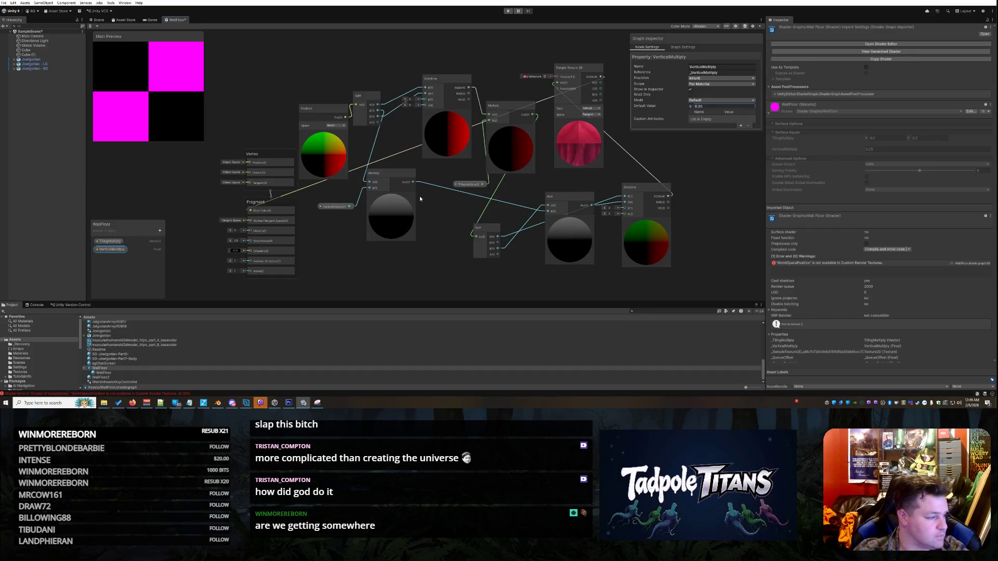
click(117, 242)
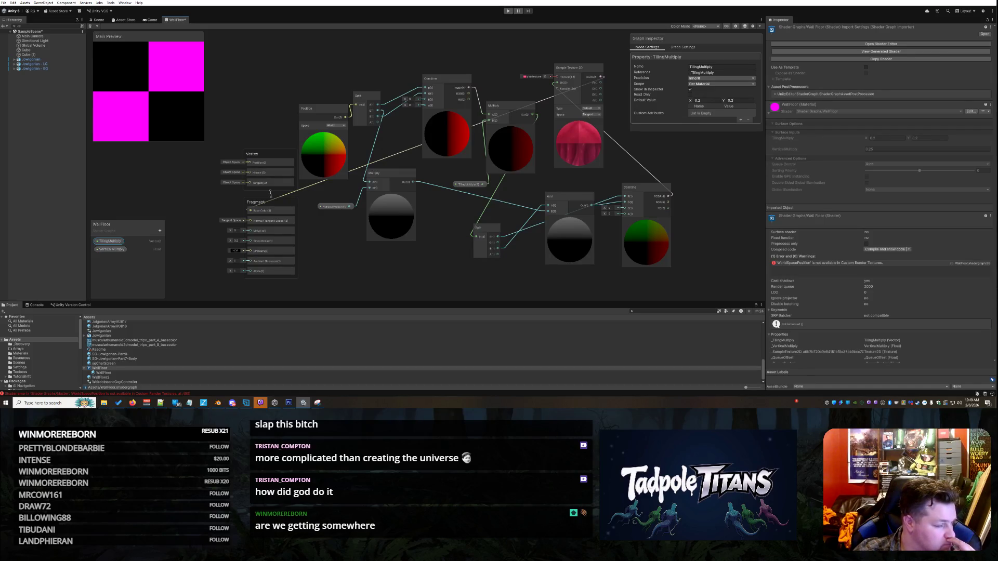
key(alt+Tab)
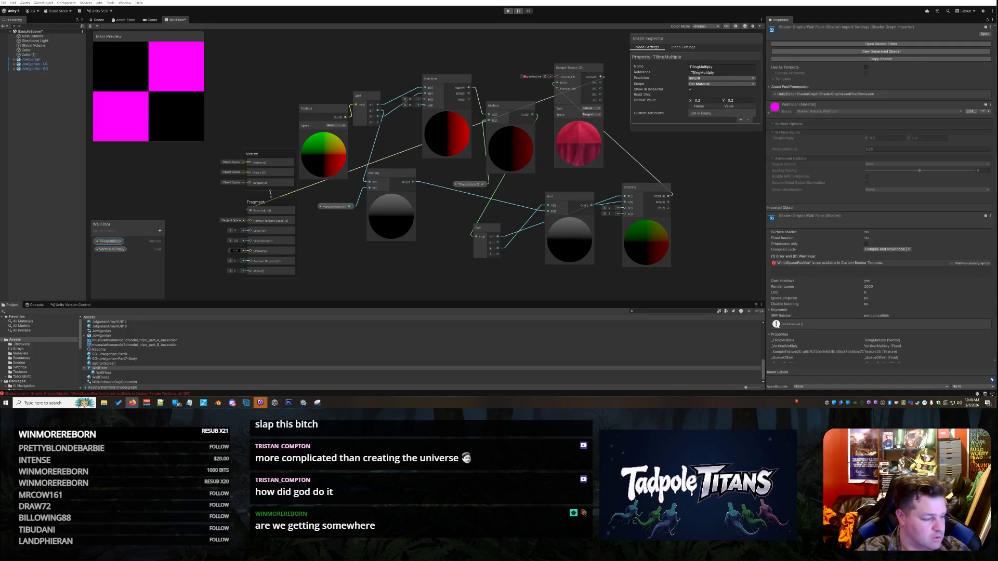
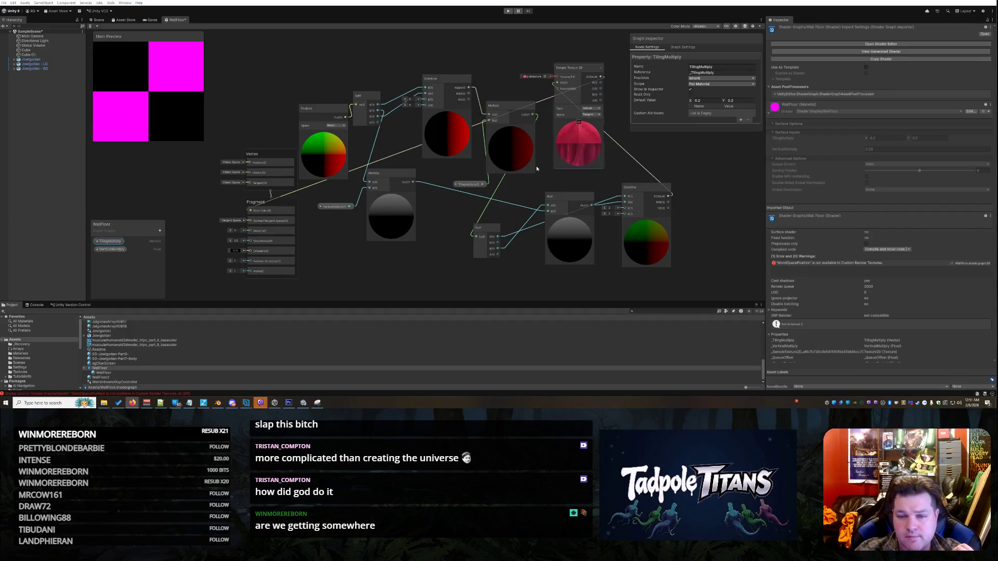
Delete the texture's outgoing link and route the Combine output into Sample Texture 2D's UV input.
right_click(623, 150)
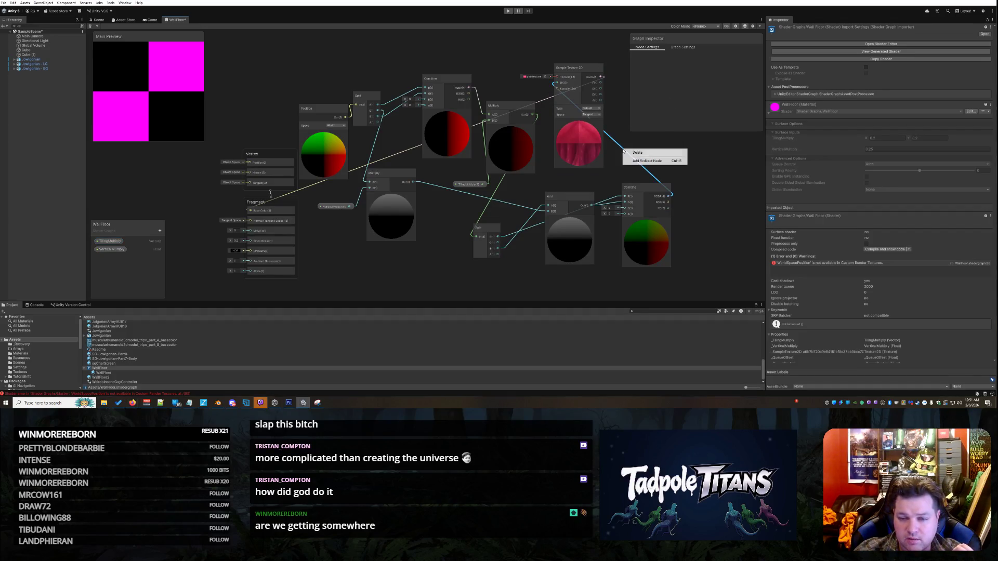
click(621, 142)
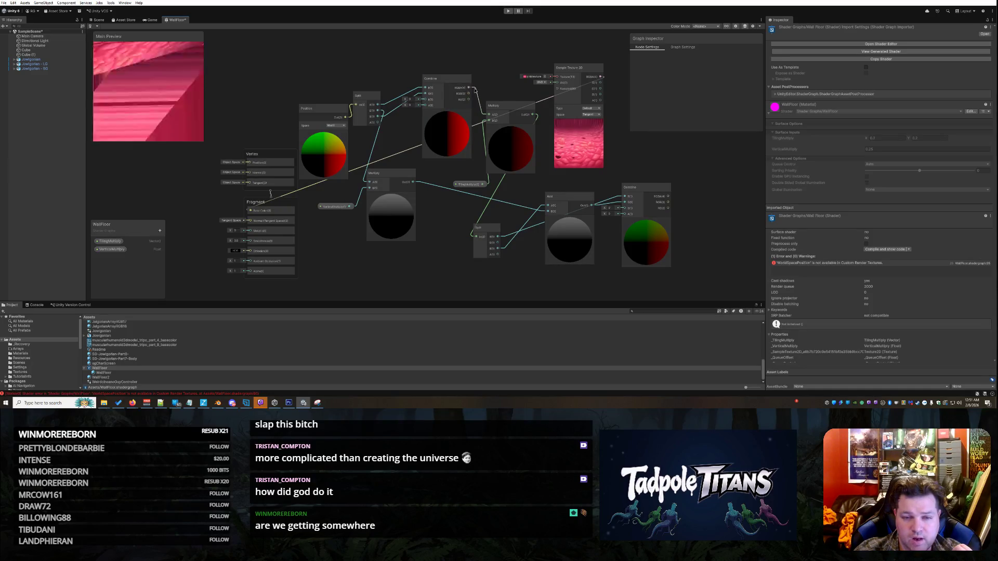
right_click(474, 89)
click(477, 75)
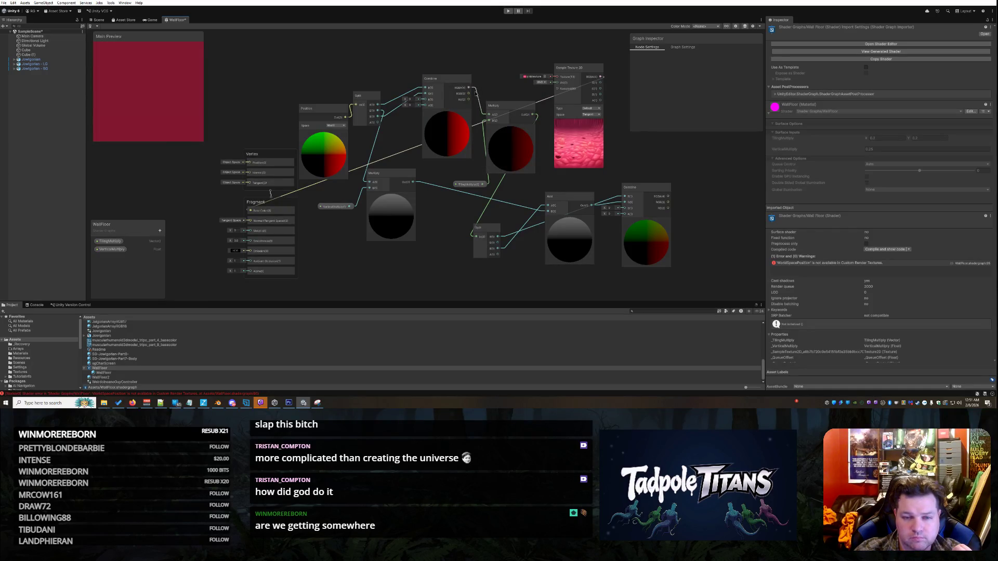
drag(477, 94, 563, 88)
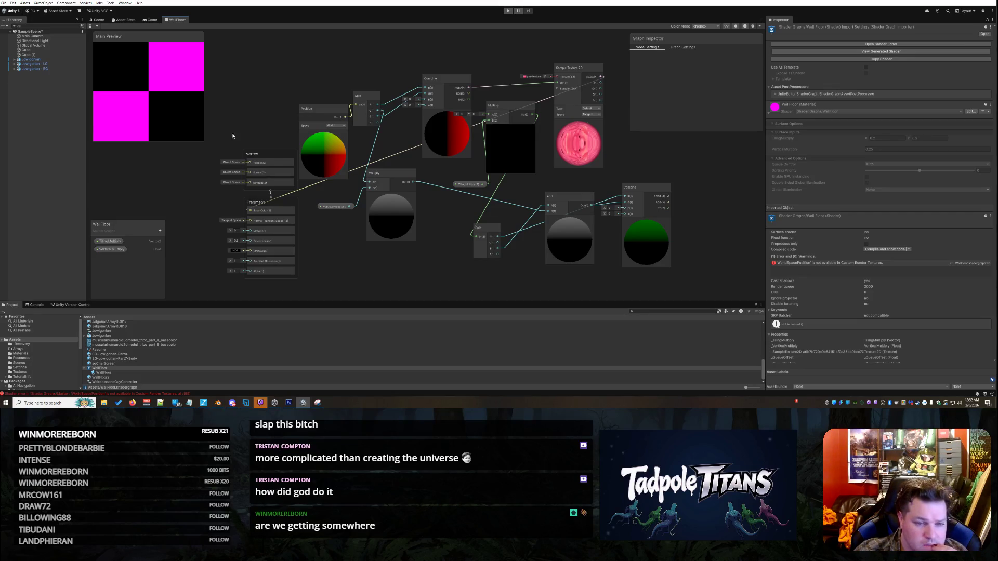
Keep the Position node in World space and reconnect the Combine output to the texture's UV.
click(337, 126)
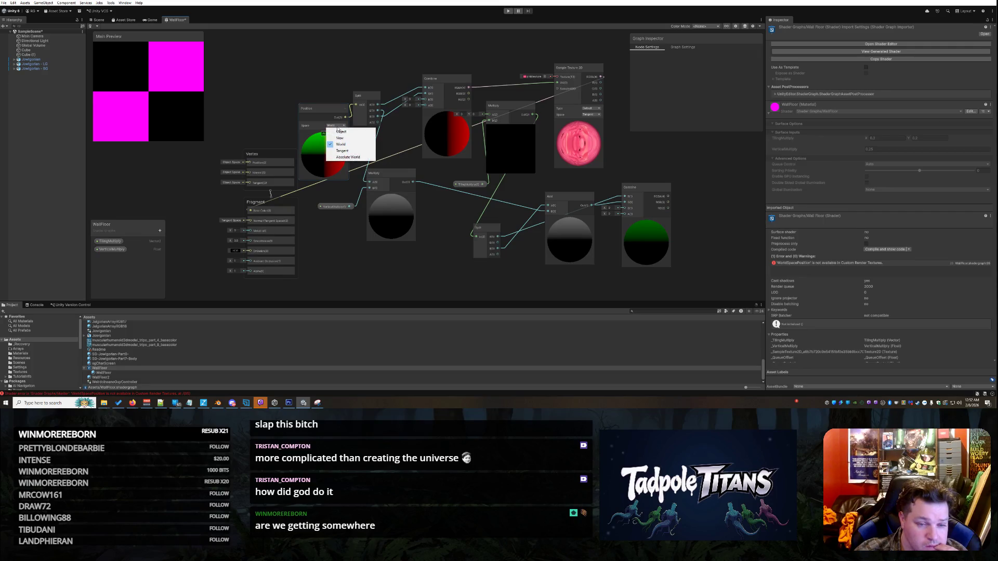
click(316, 78)
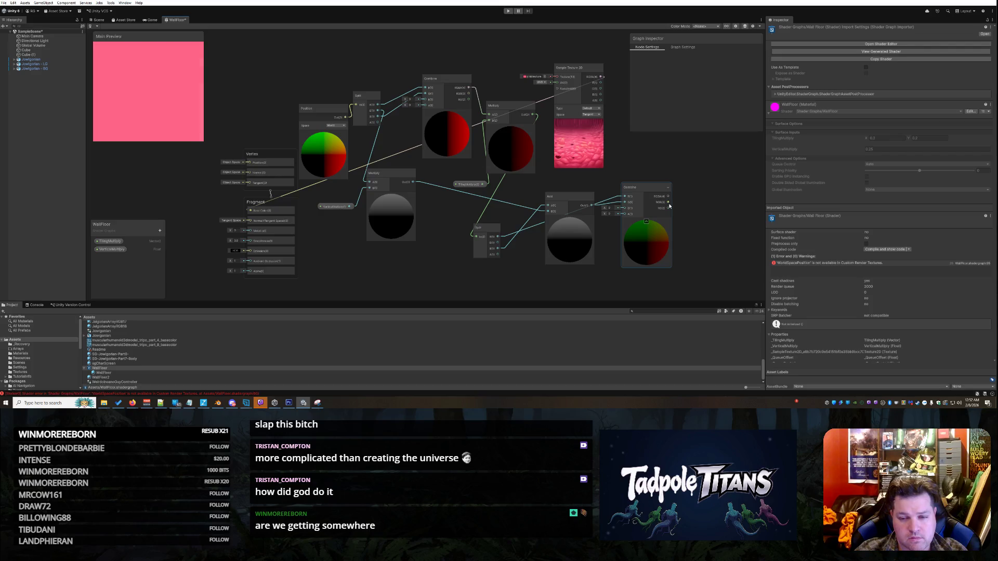
drag(669, 208, 563, 87)
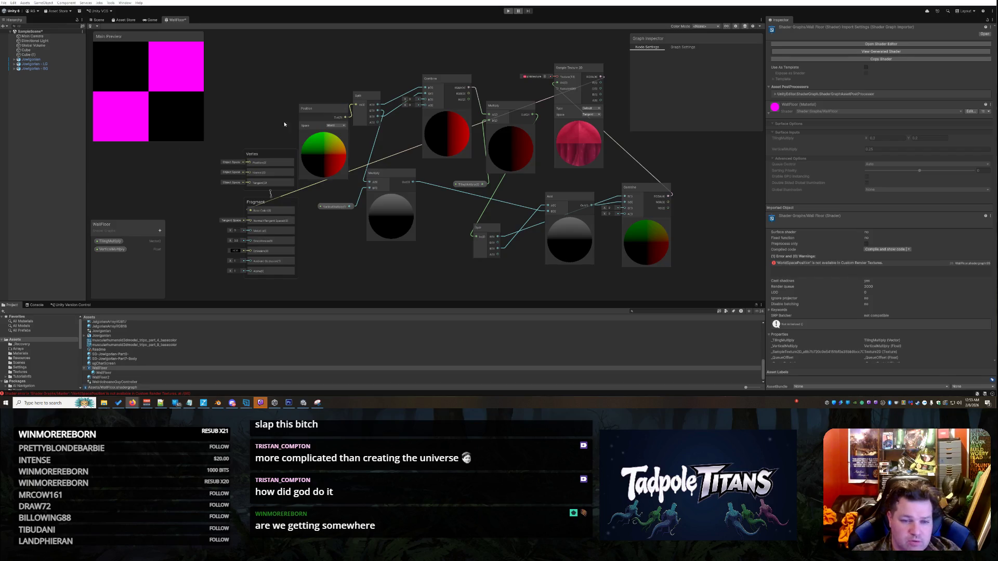
Add a Vector 2 node from the Create Node search and place it above the graph.
click(431, 82)
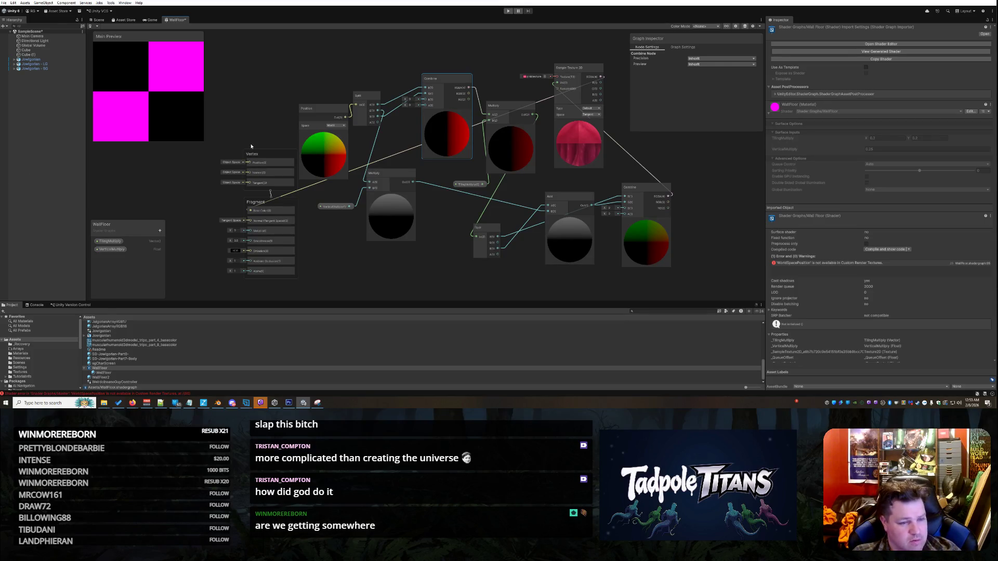
right_click(180, 174)
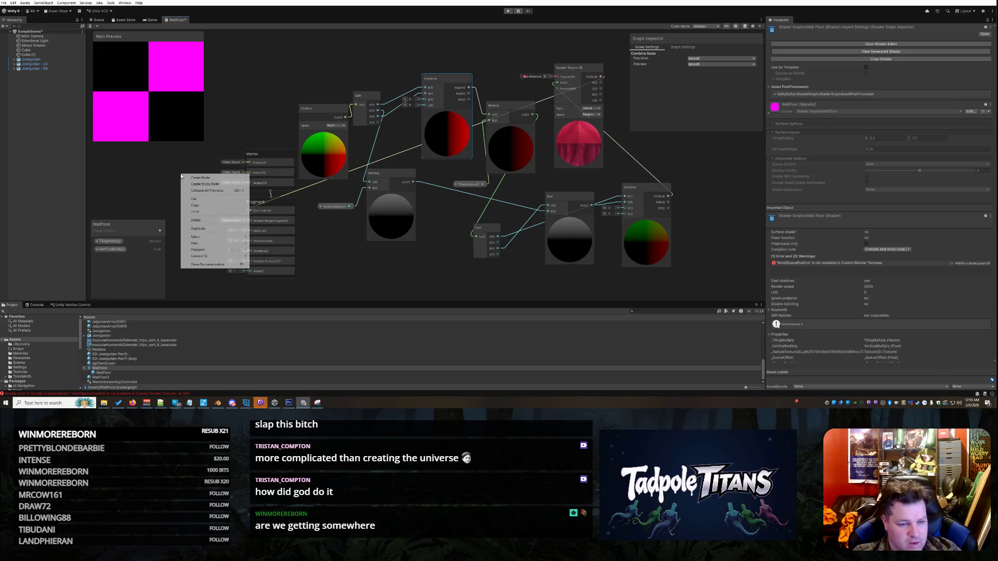
click(202, 177)
text(c)
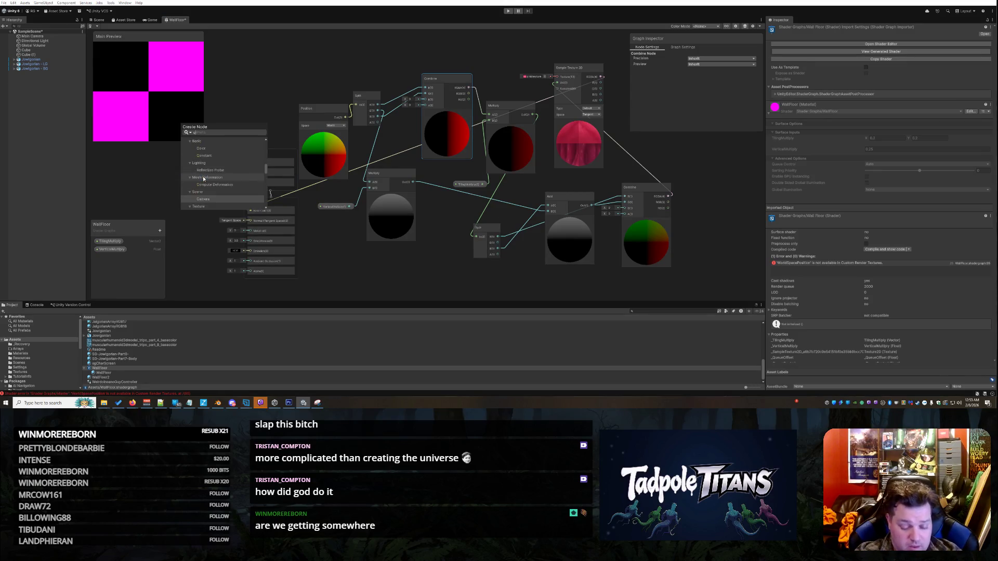
text(ombine vectol)
text(r2)
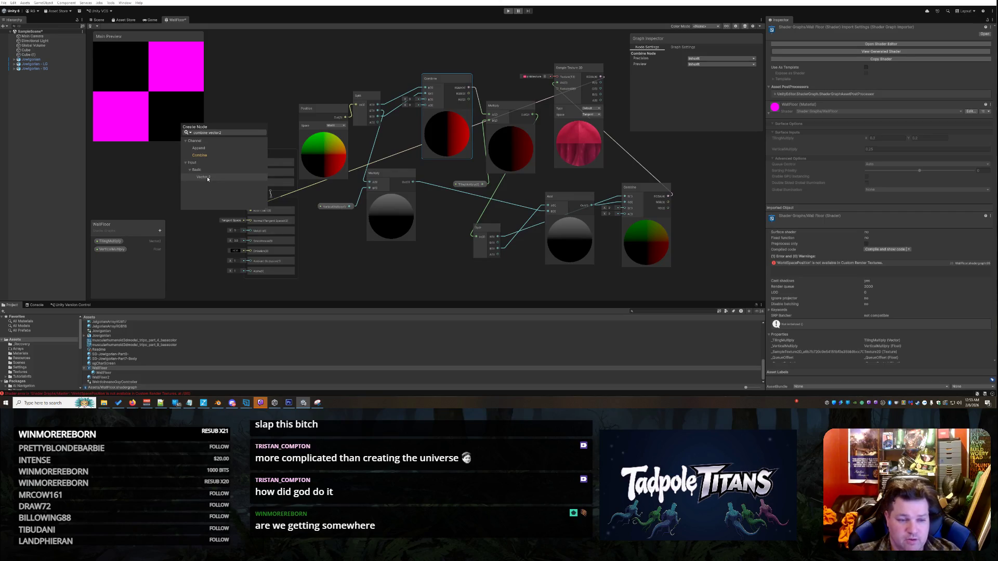
click(207, 179)
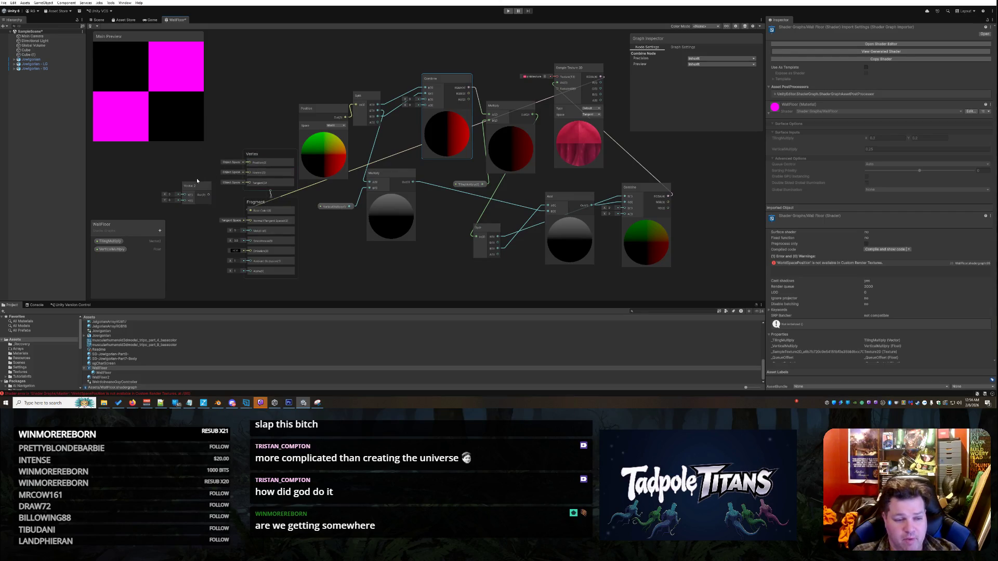
mouse_move(206, 203)
mouse_down()
mouse_move(280, 84)
mouse_move(379, 75)
mouse_up()
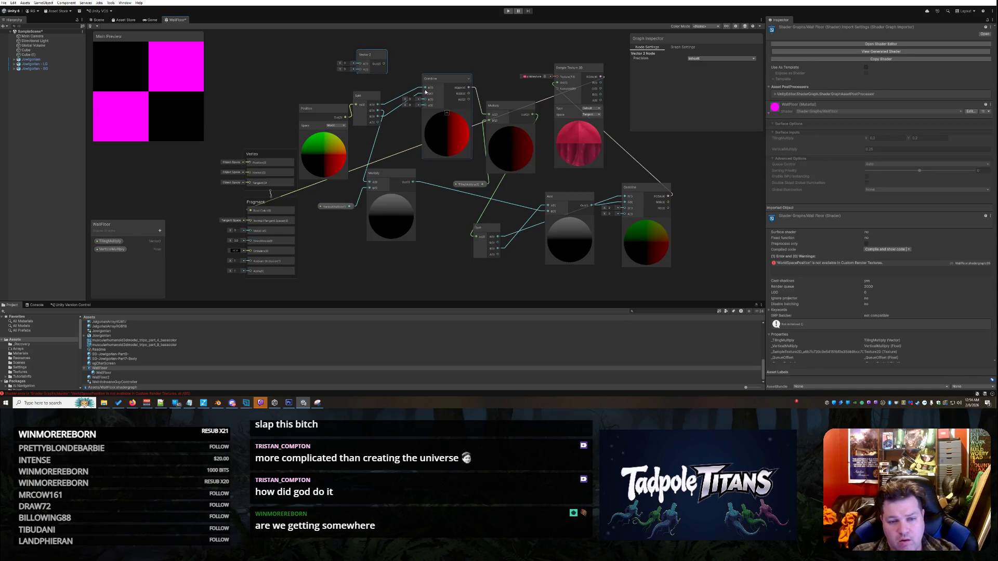
Reroute the Split outputs from the Combine node into the Vector 2 node's inputs.
mouse_move(427, 90)
mouse_down()
mouse_move(386, 90)
mouse_move(378, 105)
mouse_up()
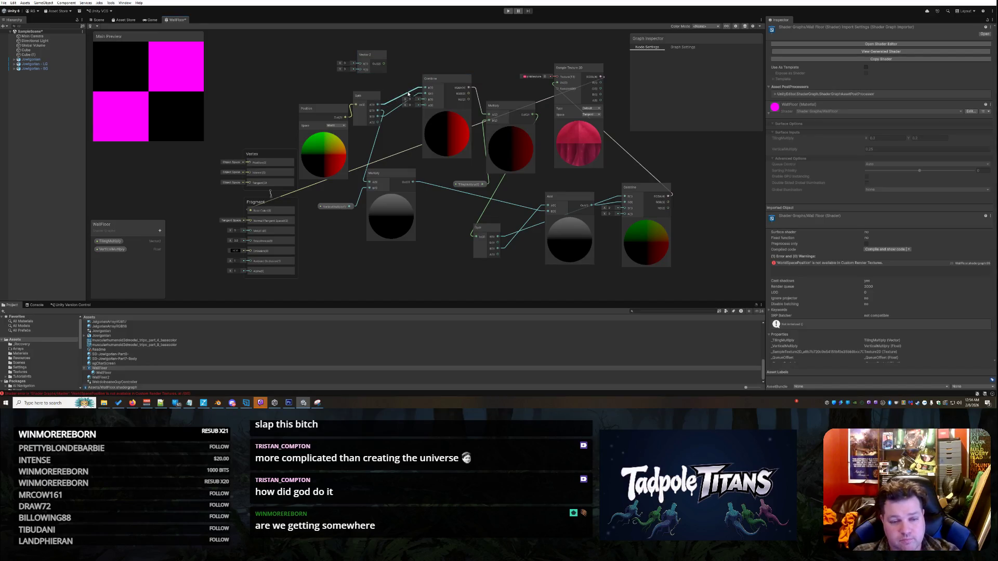
mouse_move(425, 88)
mouse_down()
mouse_move(378, 104)
mouse_move(354, 63)
mouse_move(372, 55)
mouse_move(411, 71)
mouse_up()
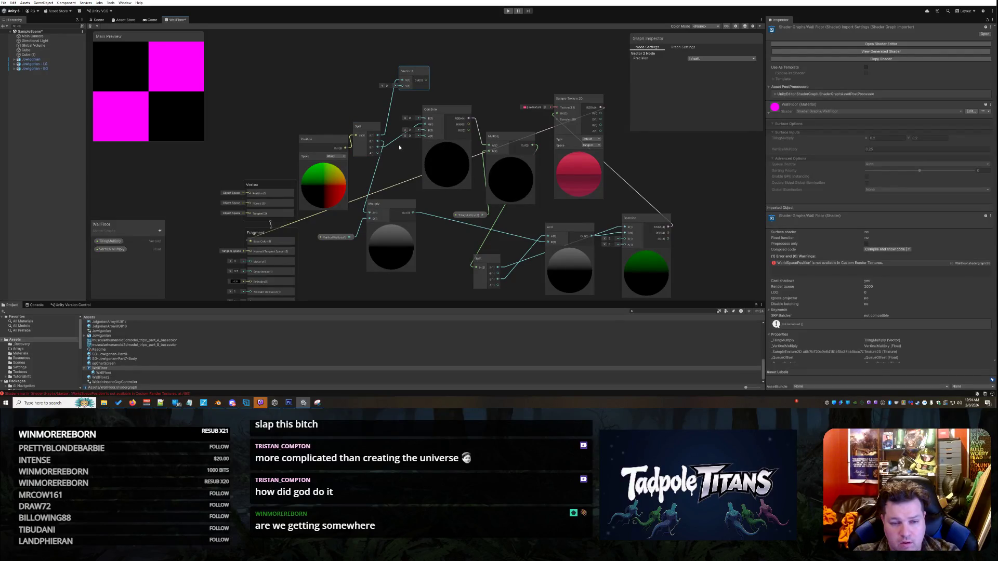
click(395, 145)
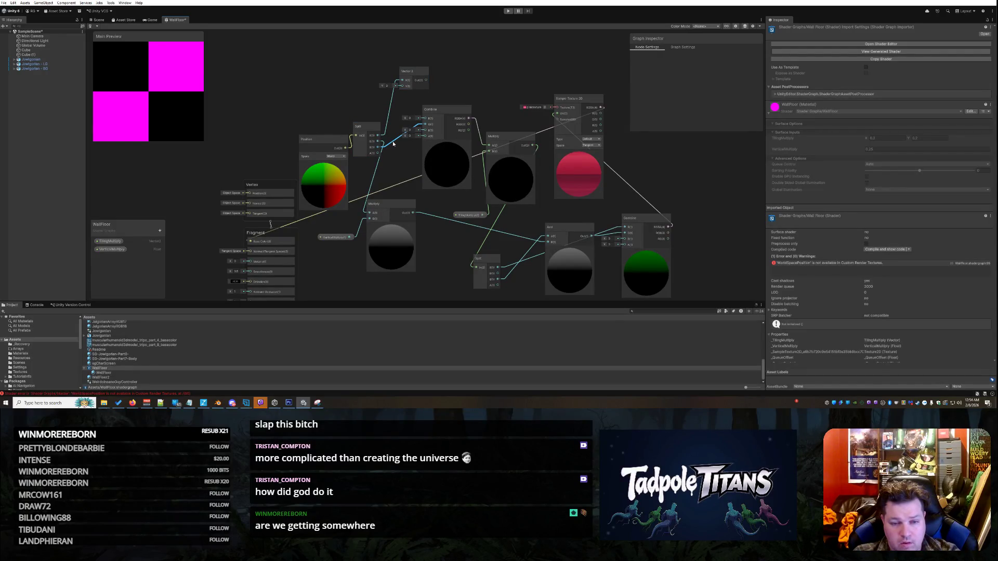
drag(384, 150, 404, 88)
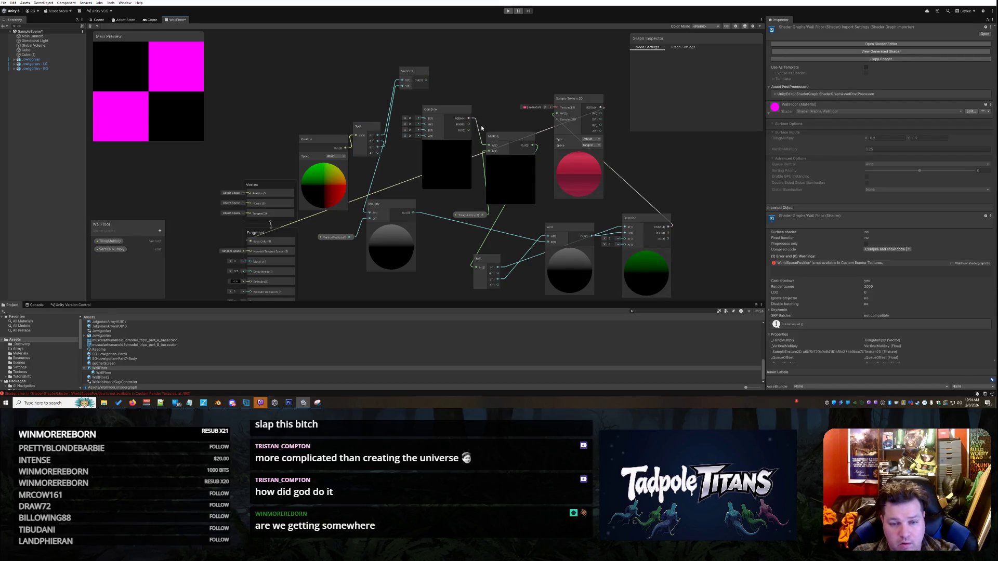
Delete the first Combine node, connect Vector 2's output to Multiply B, and reposition Vector 2.
click(451, 110)
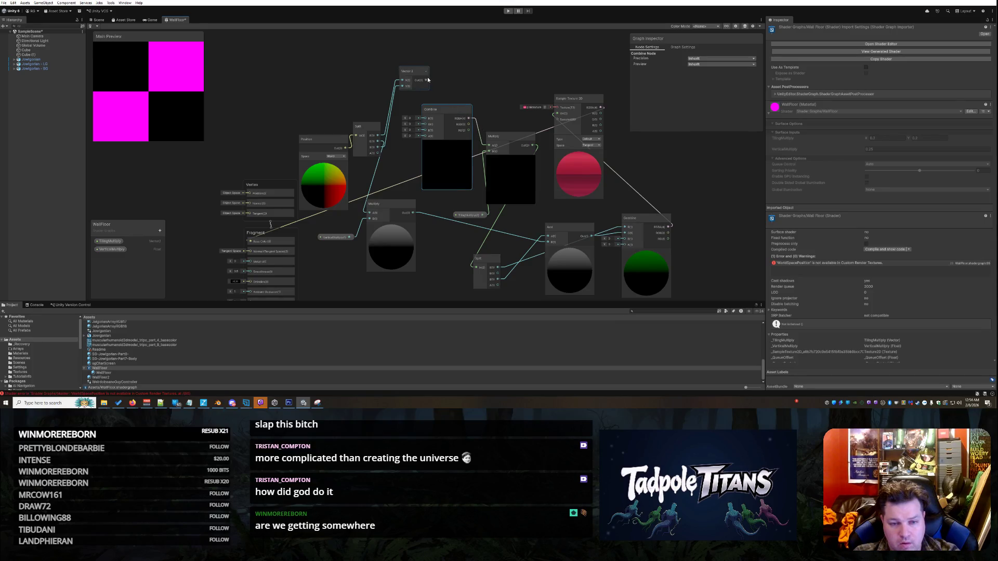
key(Delete)
drag(426, 80, 489, 151)
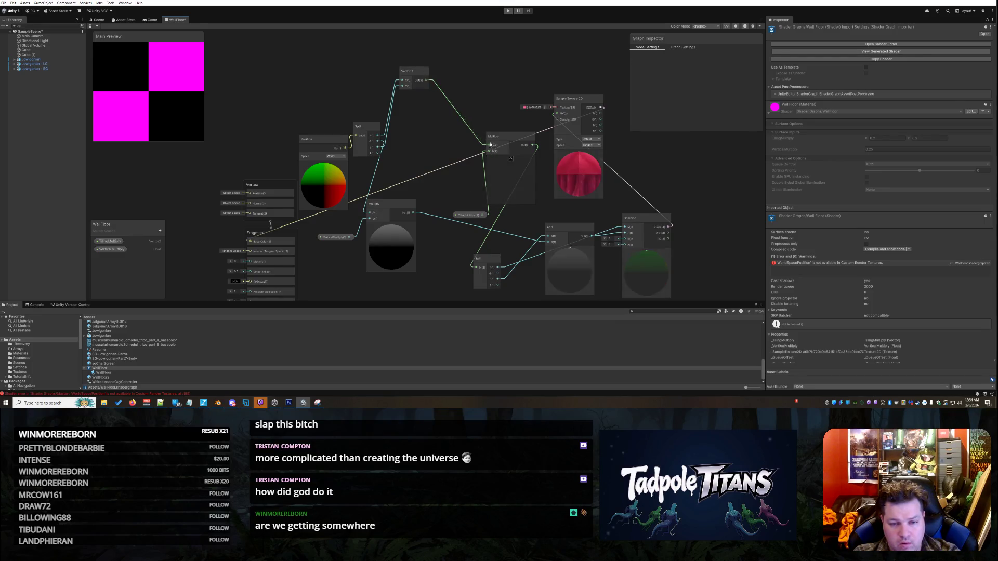
drag(417, 75, 436, 128)
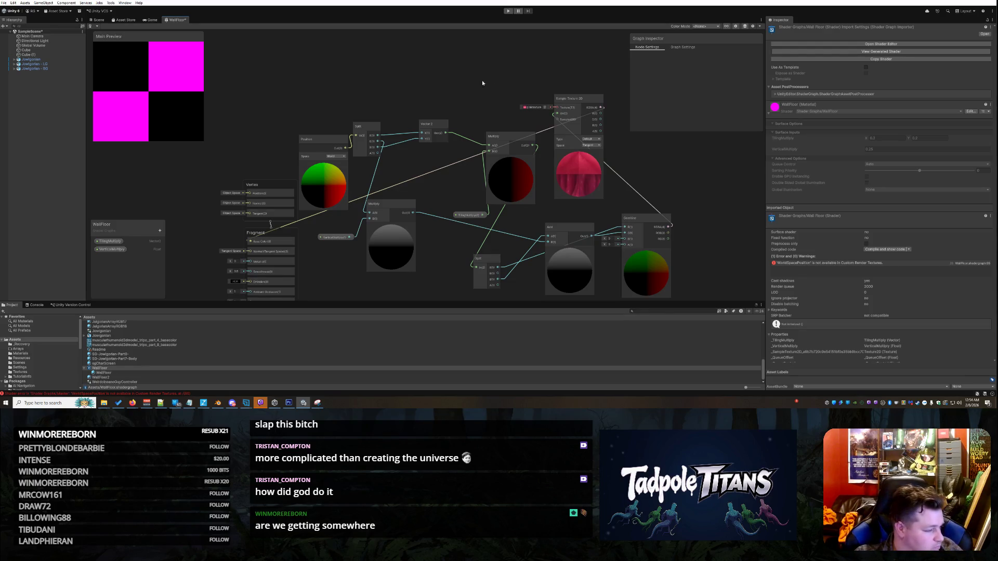
drag(438, 125, 424, 128)
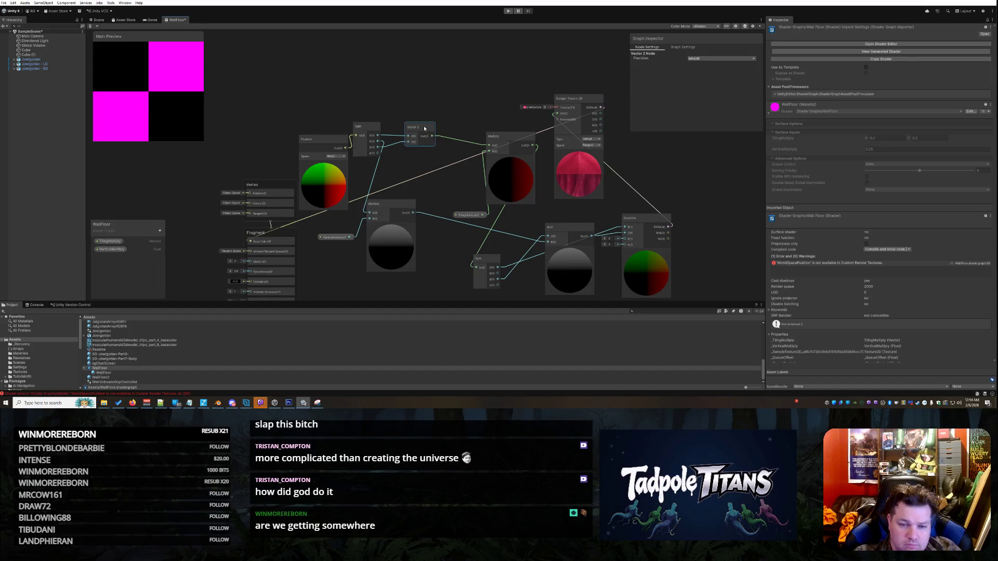
click(421, 97)
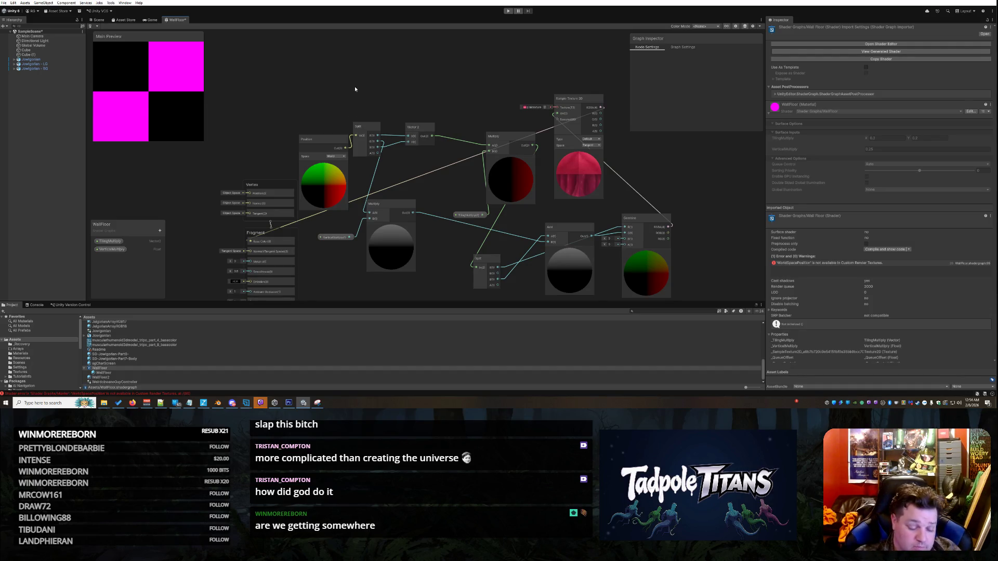
Undo the stray Vector 2 edits, save the WallFloor graph, and shift the right-hand Combine node.
drag(416, 126, 409, 71)
key(Delete)
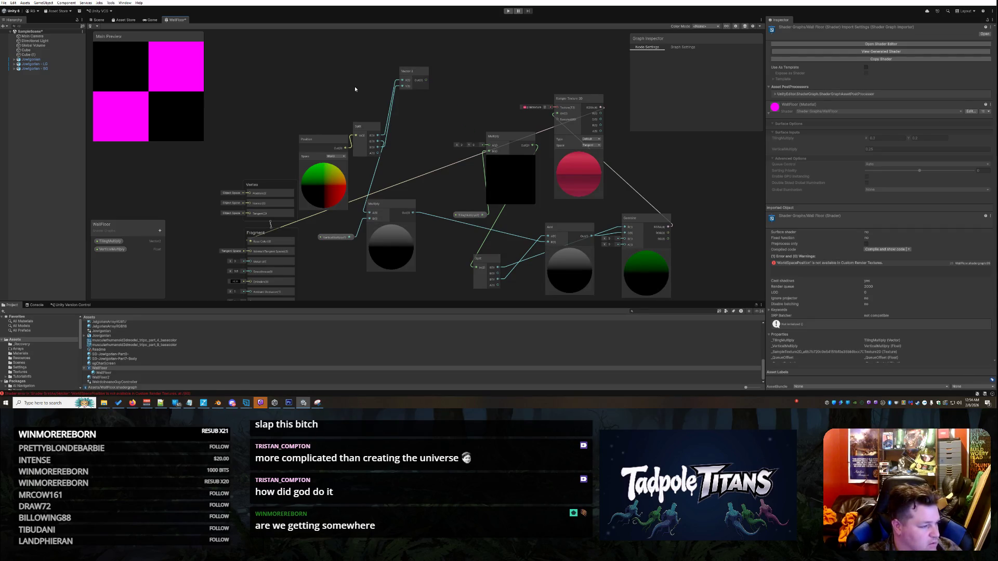
key(ctrl+z)
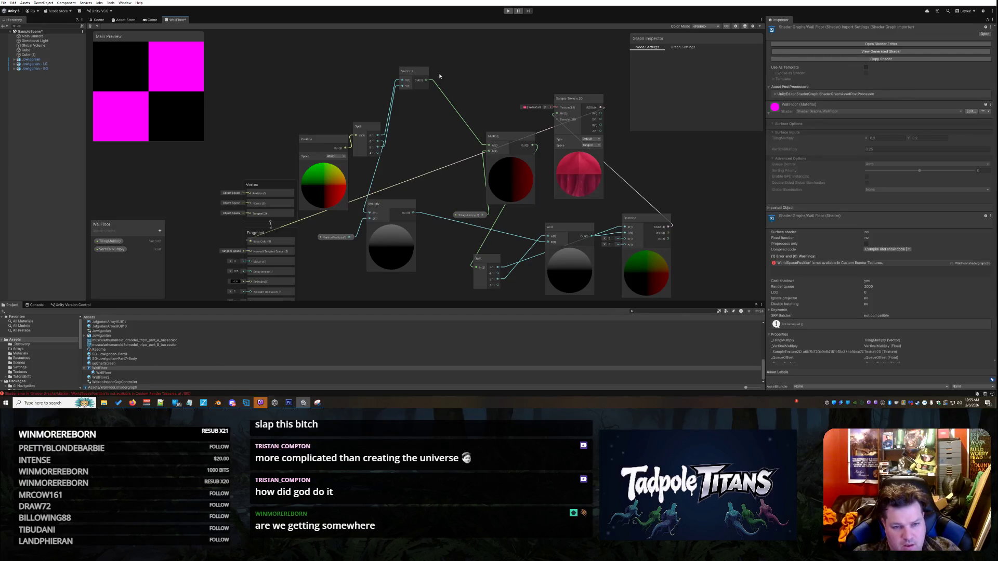
key(ctrl+z)
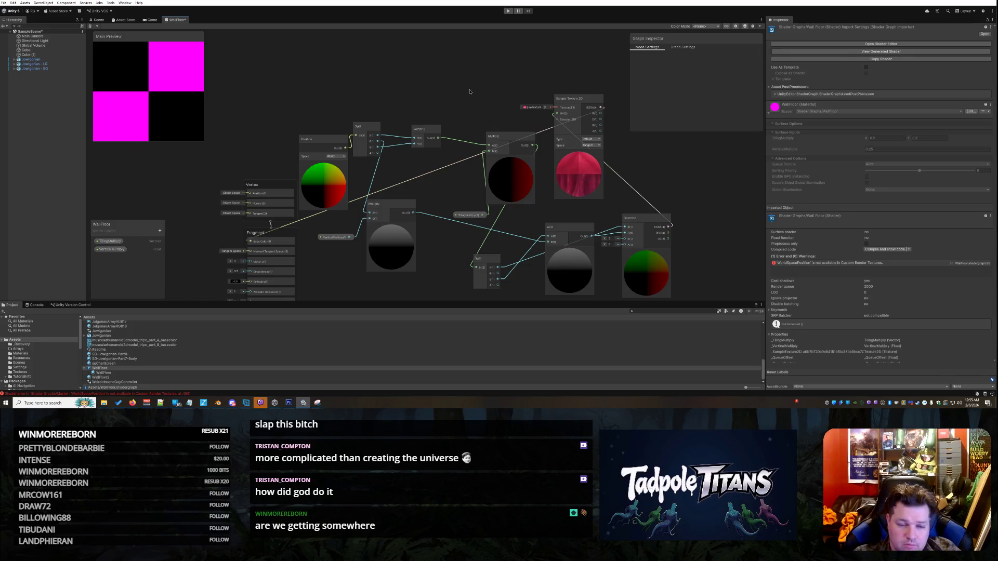
key(ctrl+s)
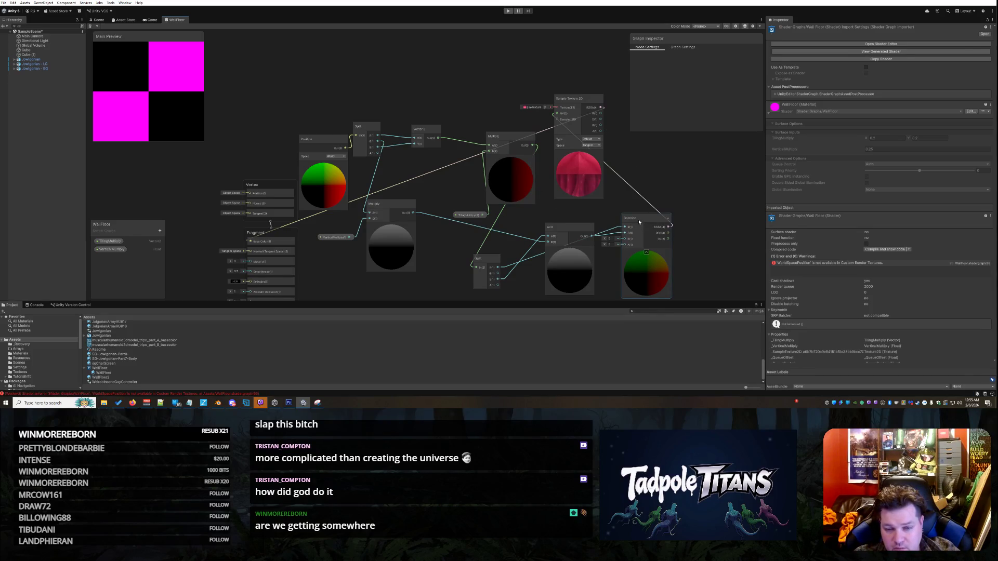
drag(637, 222, 662, 210)
Try replacing the Combine node with a Vector 2 node, then undo back to the wired Combine.
right_click(663, 207)
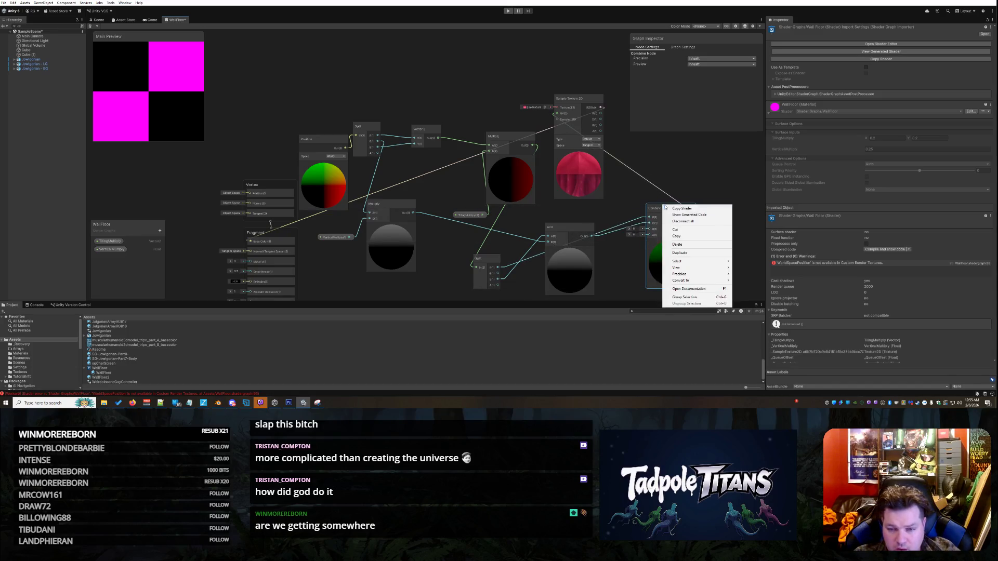
click(673, 245)
right_click(625, 223)
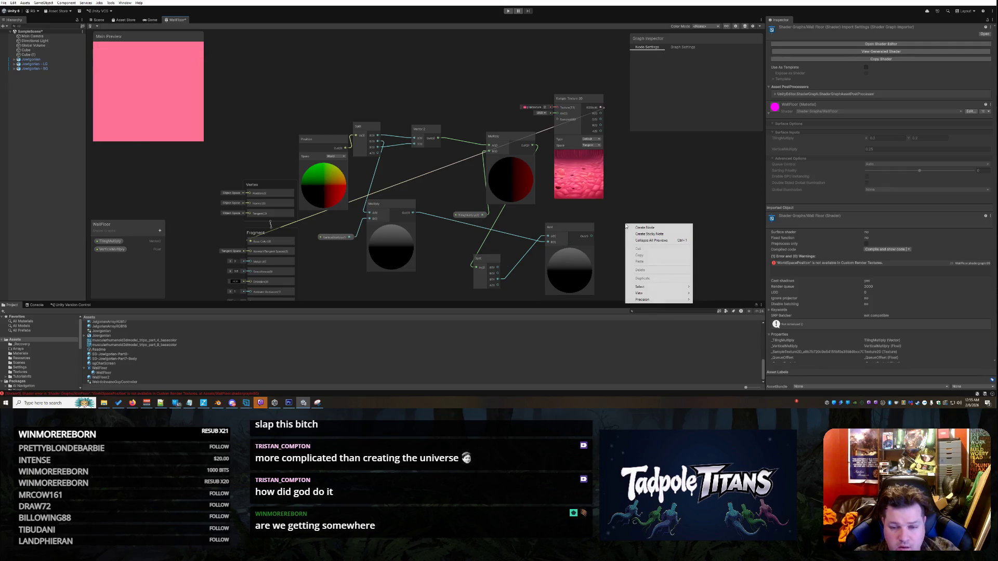
click(637, 228)
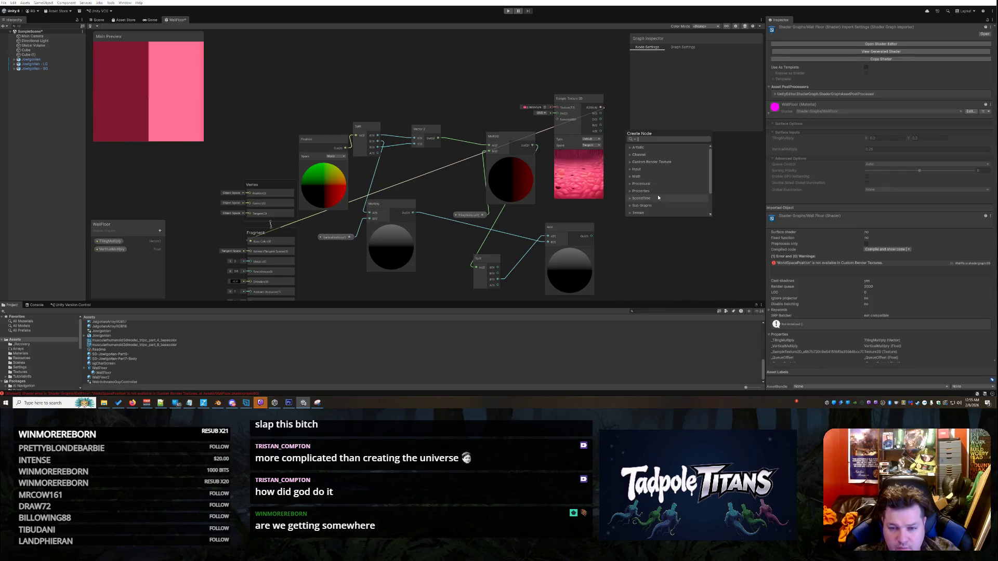
text(vec)
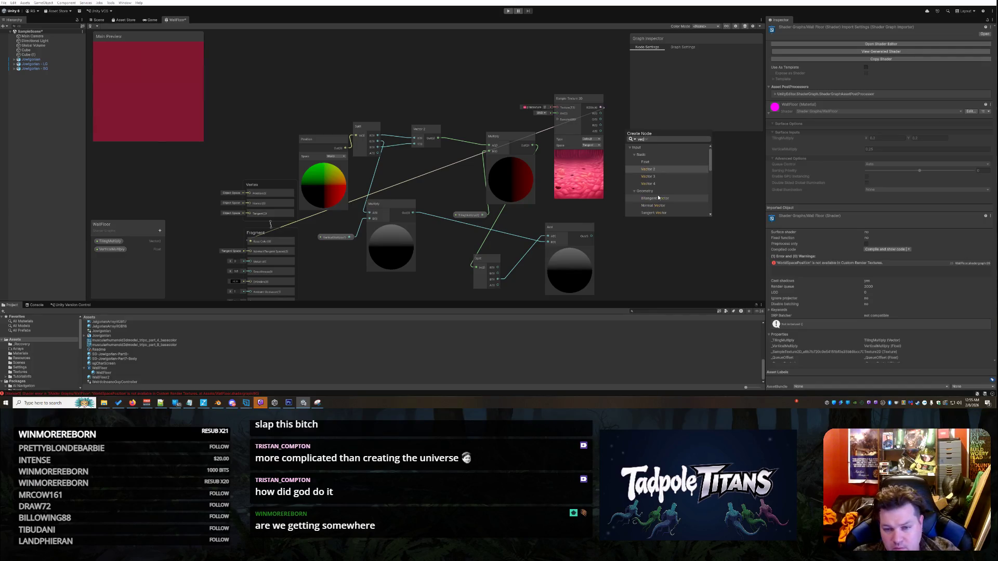
scroll(680, 189, down, 3)
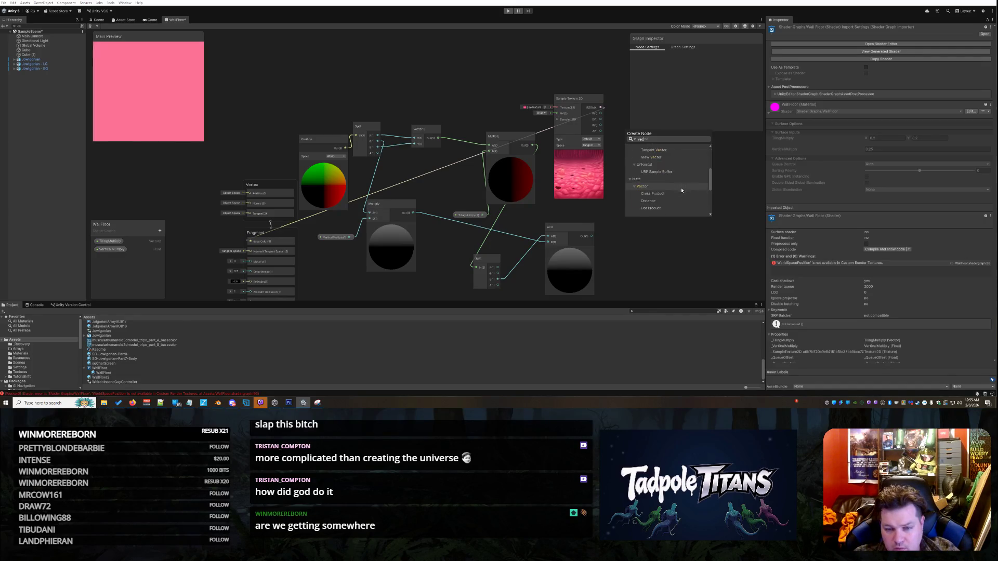
scroll(680, 189, down, 3)
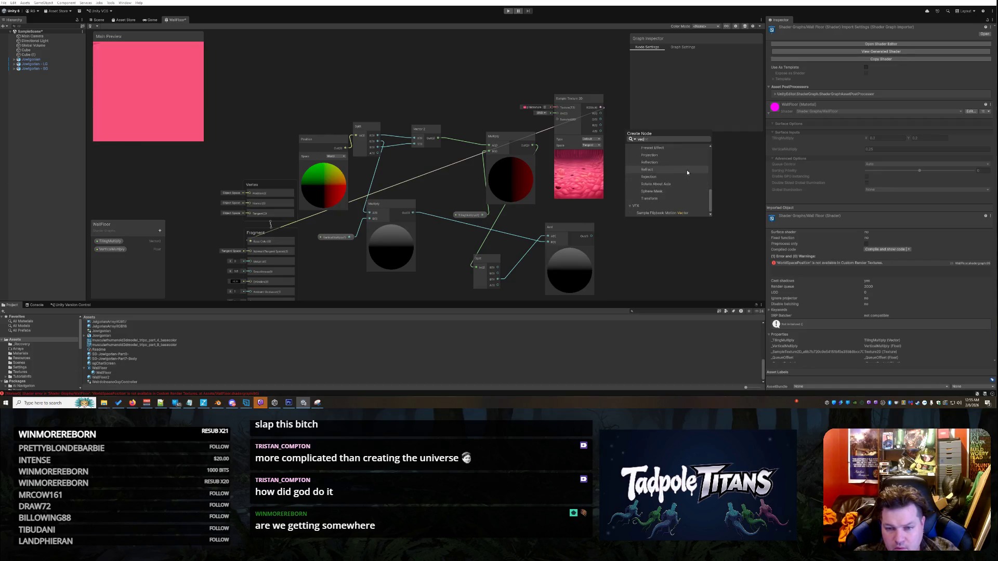
text(tor)
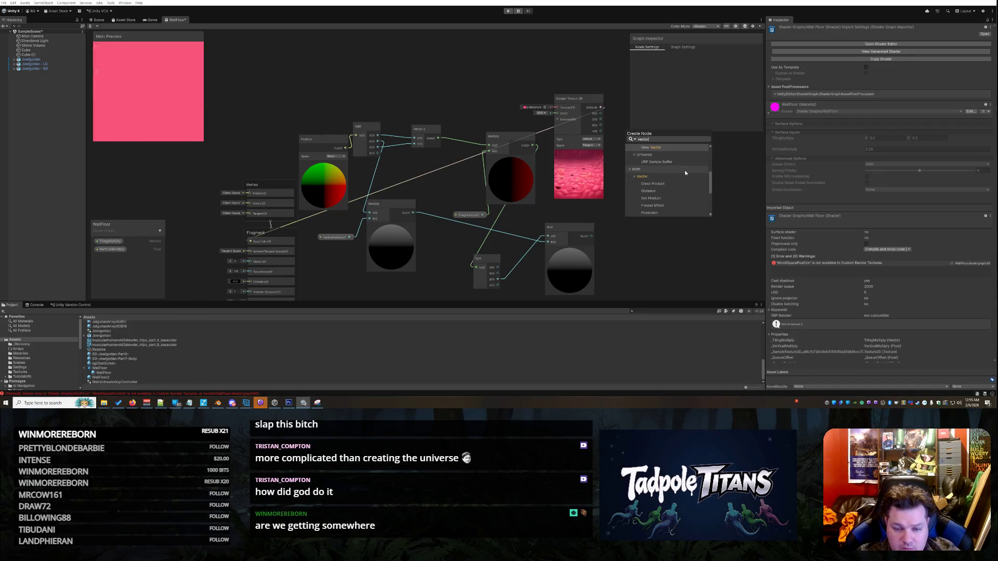
text(2)
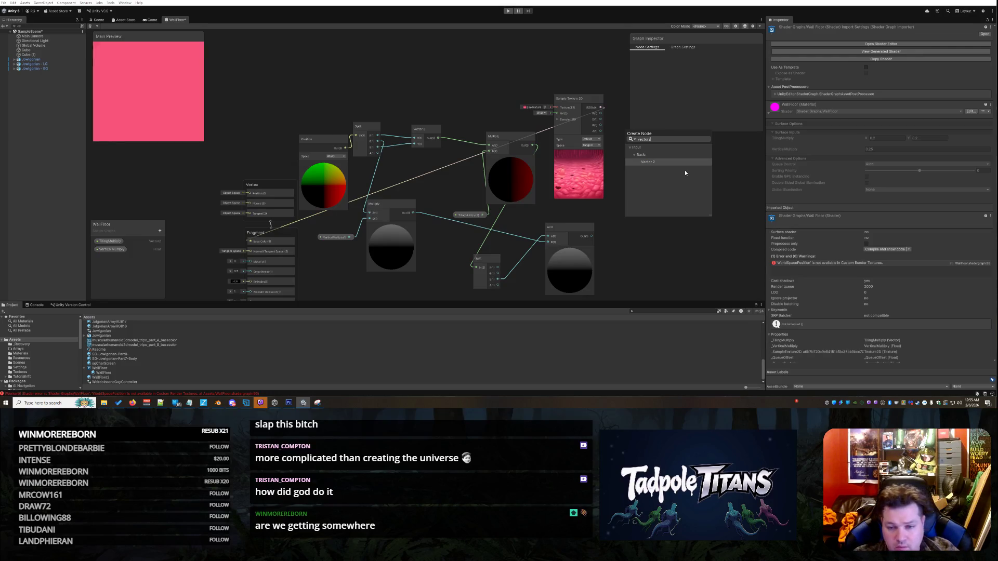
click(649, 165)
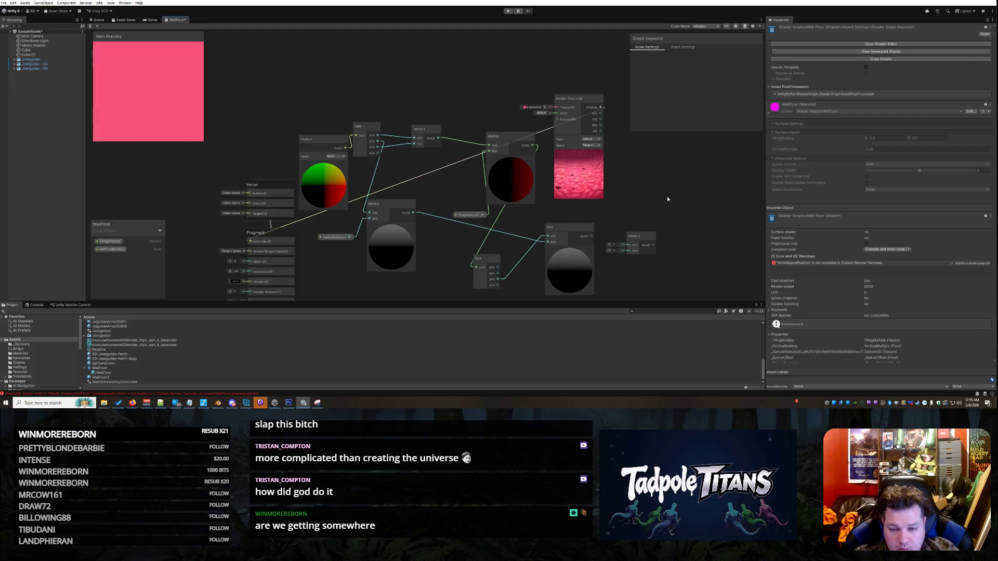
key(ctrl+z)
key(ctrl+z)
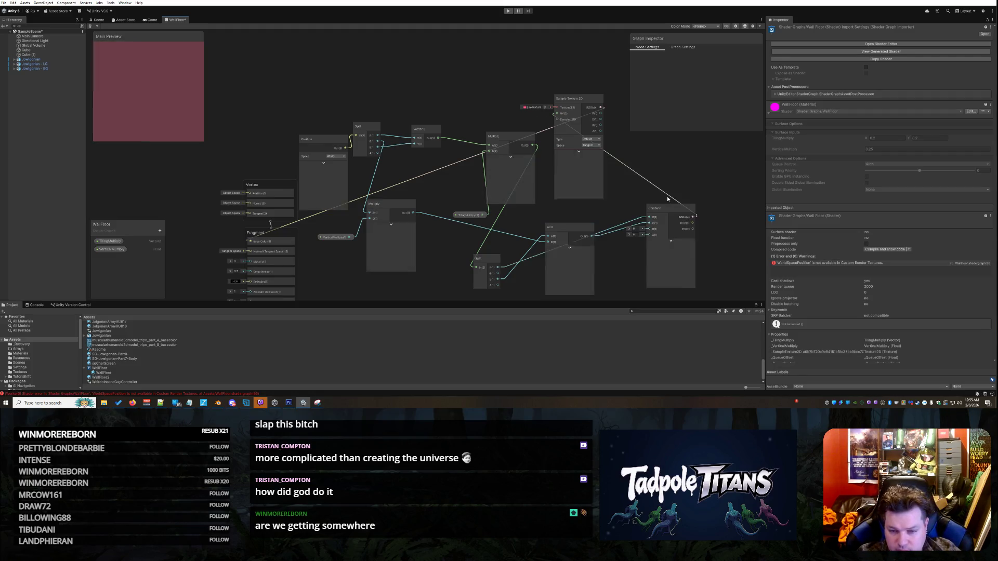
Bring up the Create Node search filtered to 'vector' entries.
right_click(666, 179)
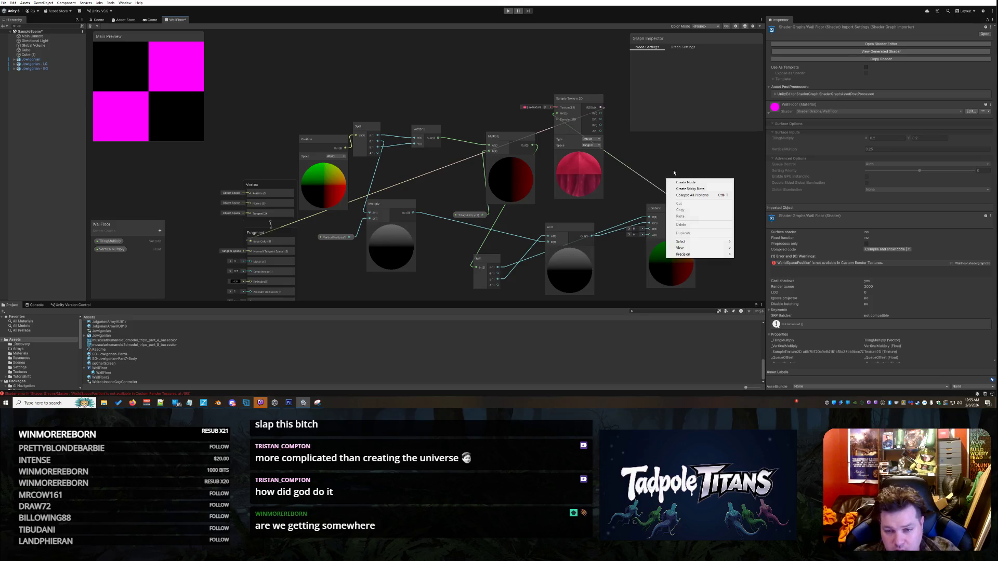
click(692, 181)
text(vec)
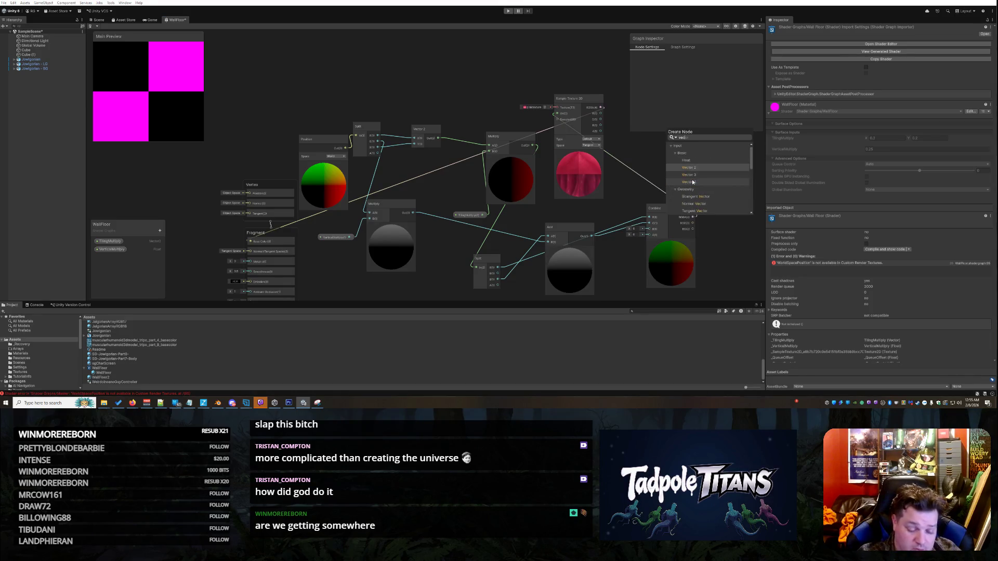
text(tor)
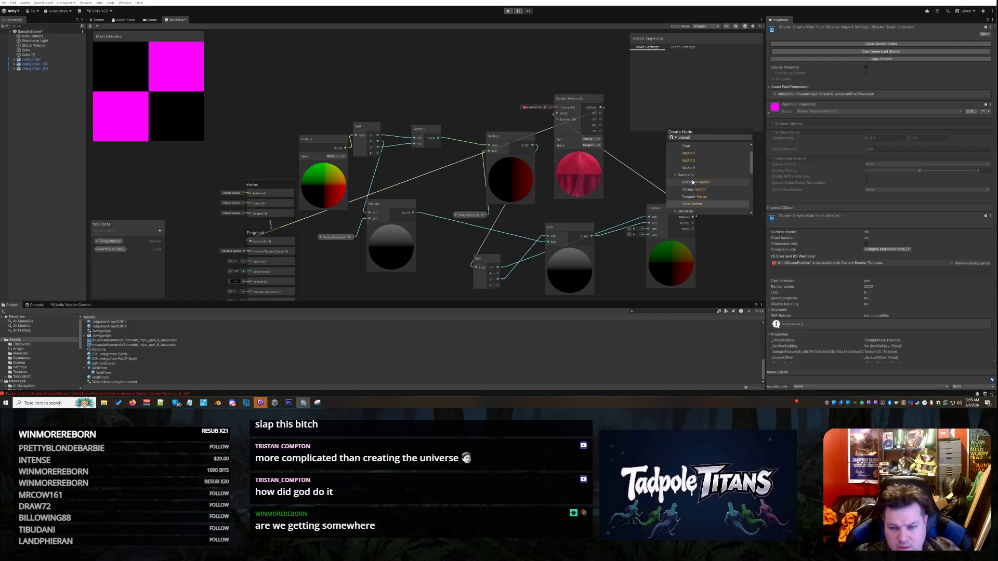
scroll(717, 179, down, 5)
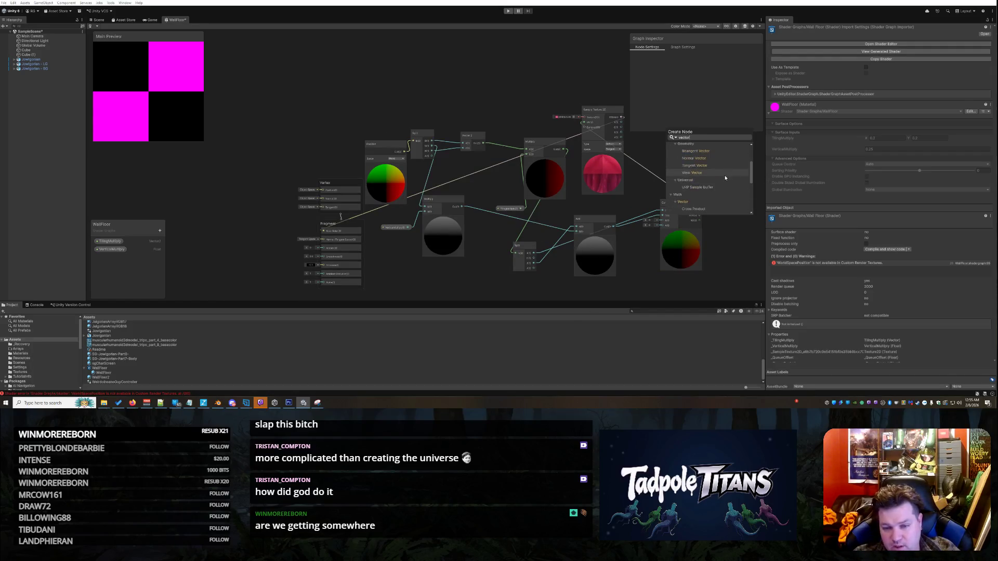
scroll(725, 177, up, 5)
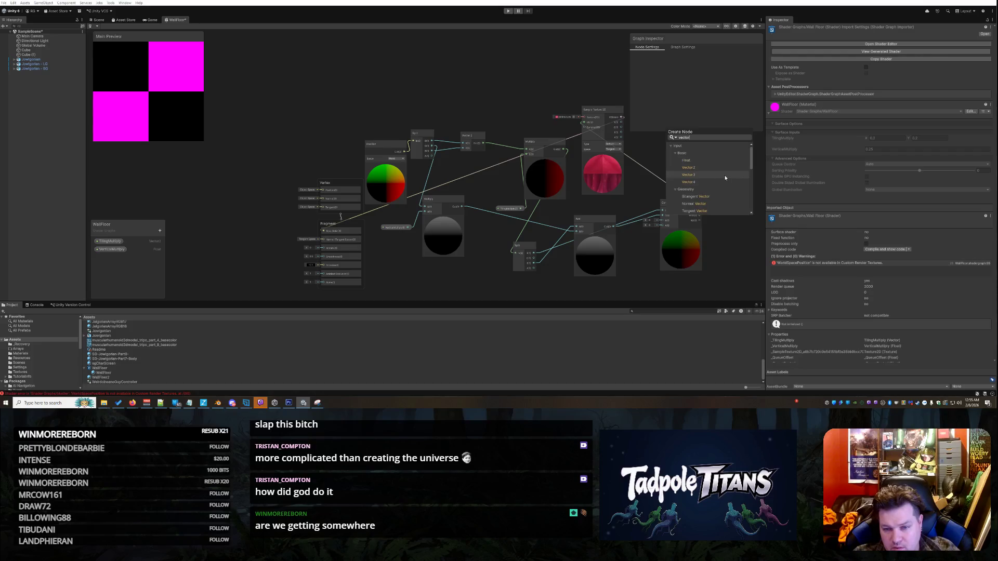
Add a Vector 2 node near Combine and delete the Add-to-Combine connection.
scroll(605, 198, up, 3)
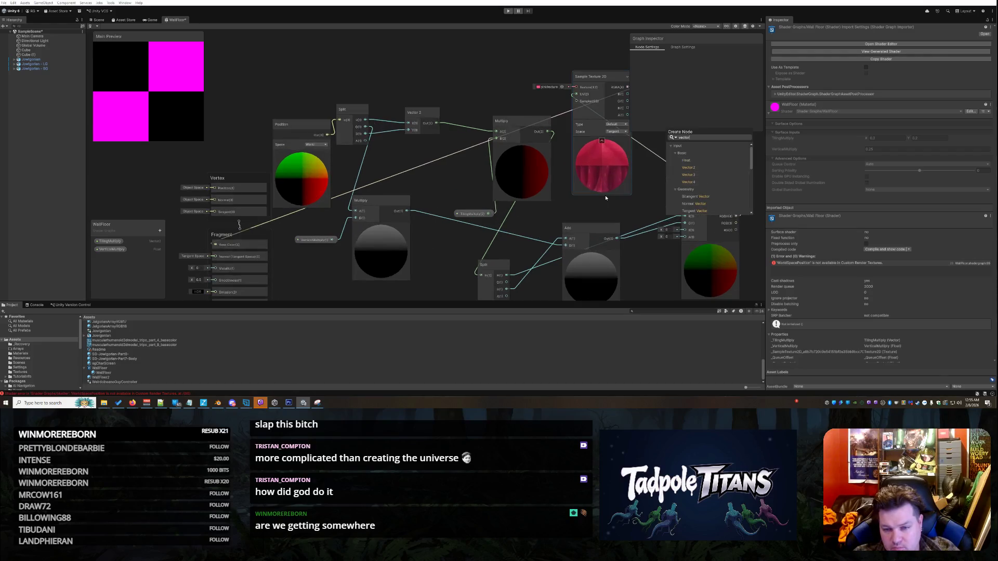
click(713, 168)
drag(678, 192, 678, 170)
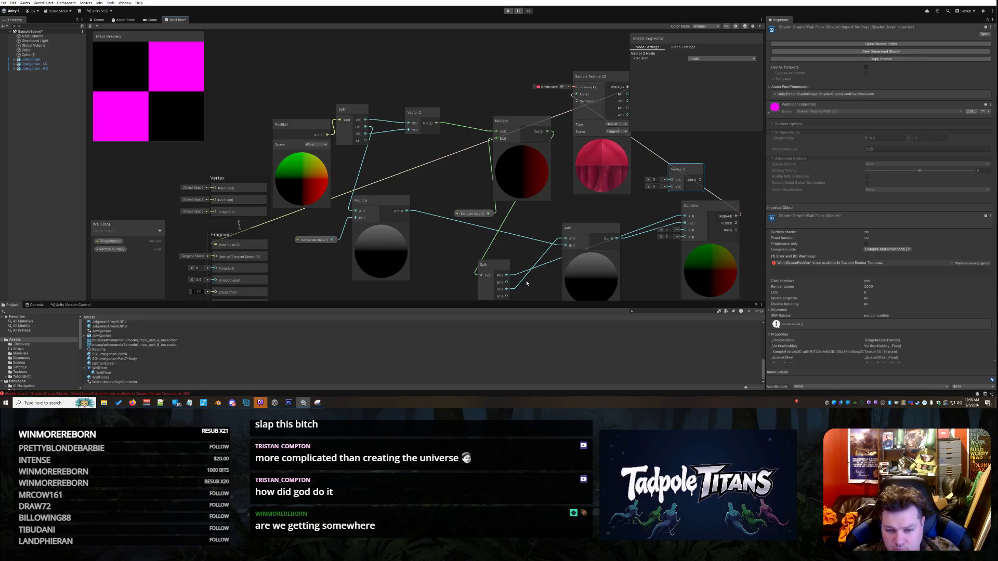
click(671, 221)
right_click(670, 220)
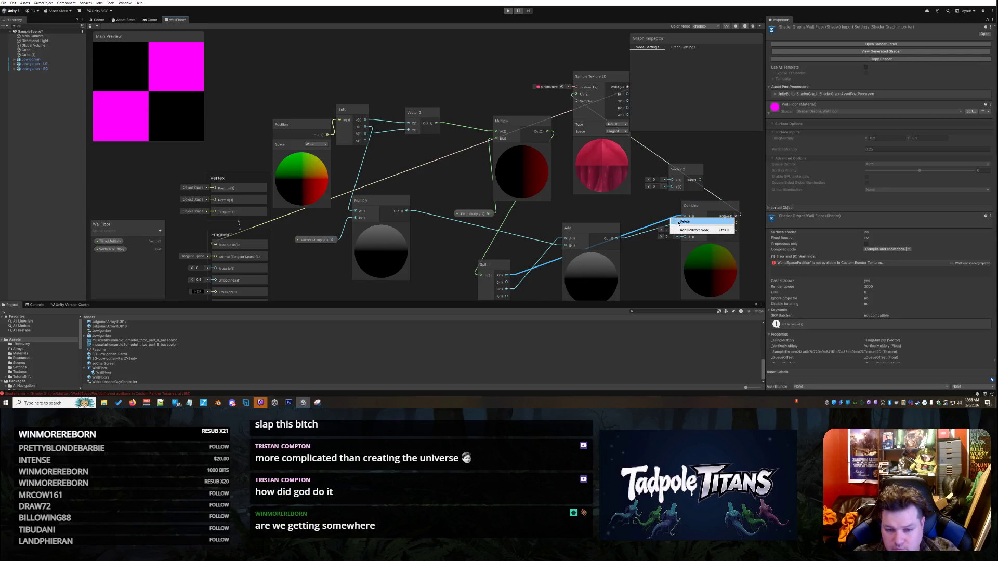
click(684, 222)
Wire Split's B output into Vector 2's X and Add's output into its Y, removing the leftover Add link.
drag(642, 201, 671, 176)
right_click(630, 233)
click(638, 237)
drag(617, 234, 671, 182)
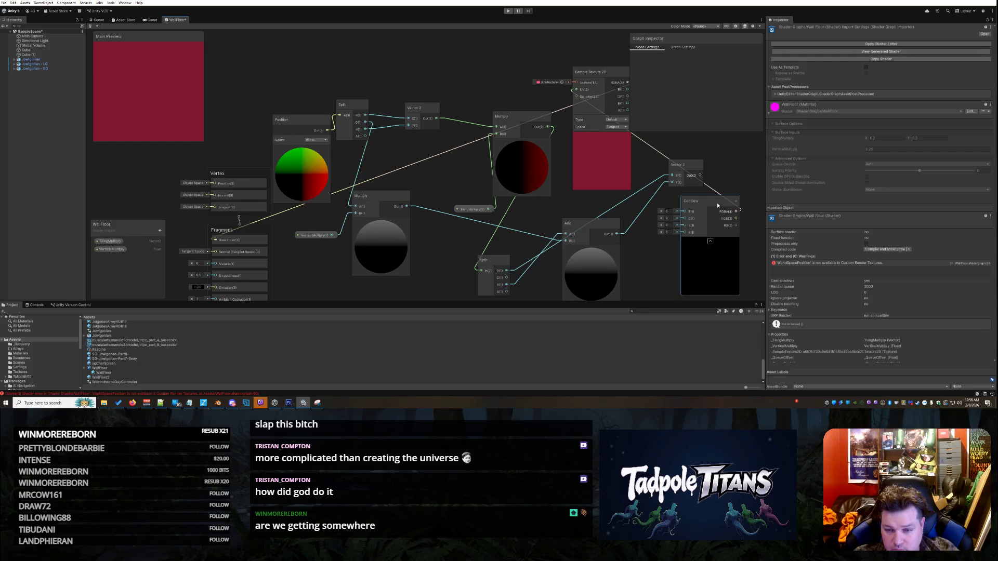
Delete the Combine node and feed Vector 2's output into Sample Texture 2D's UV input.
right_click(705, 199)
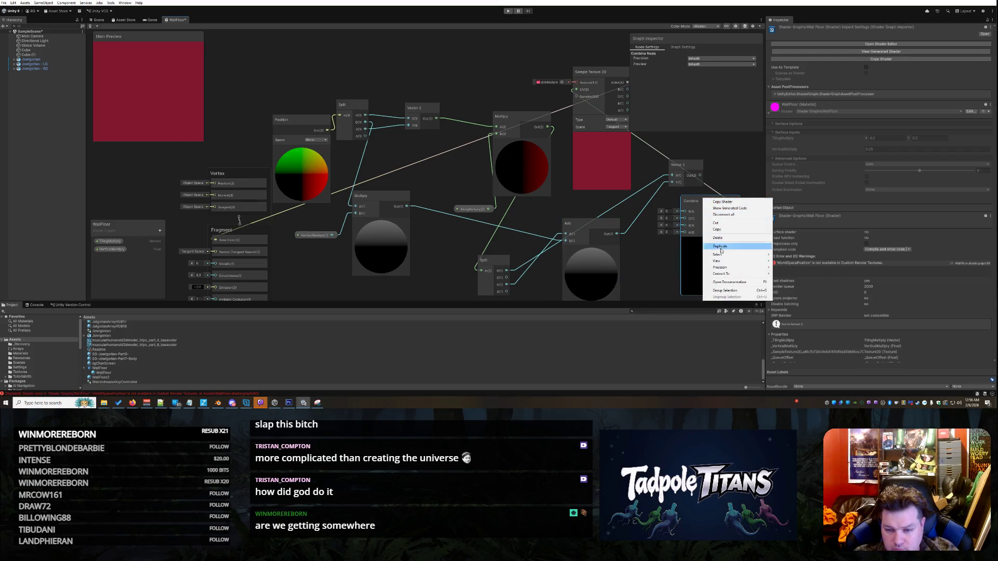
click(722, 239)
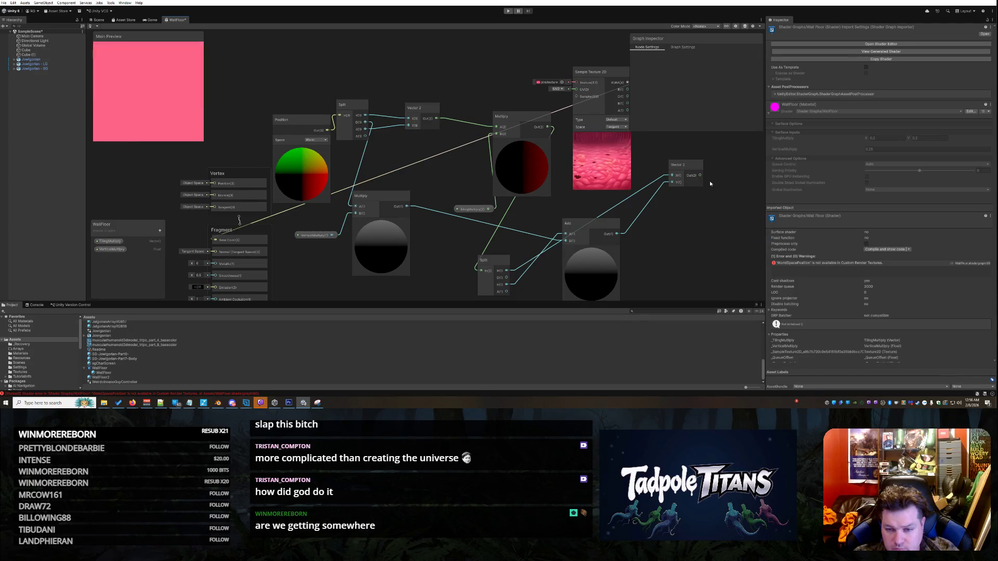
drag(700, 175, 576, 90)
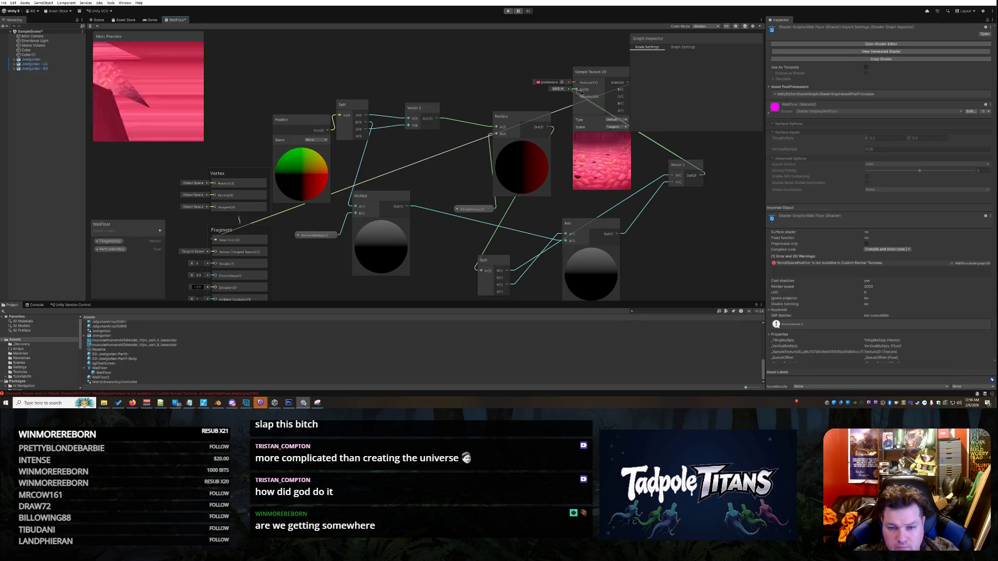
drag(685, 166, 670, 191)
Close the WallFloor shader graph tab.
click(257, 53)
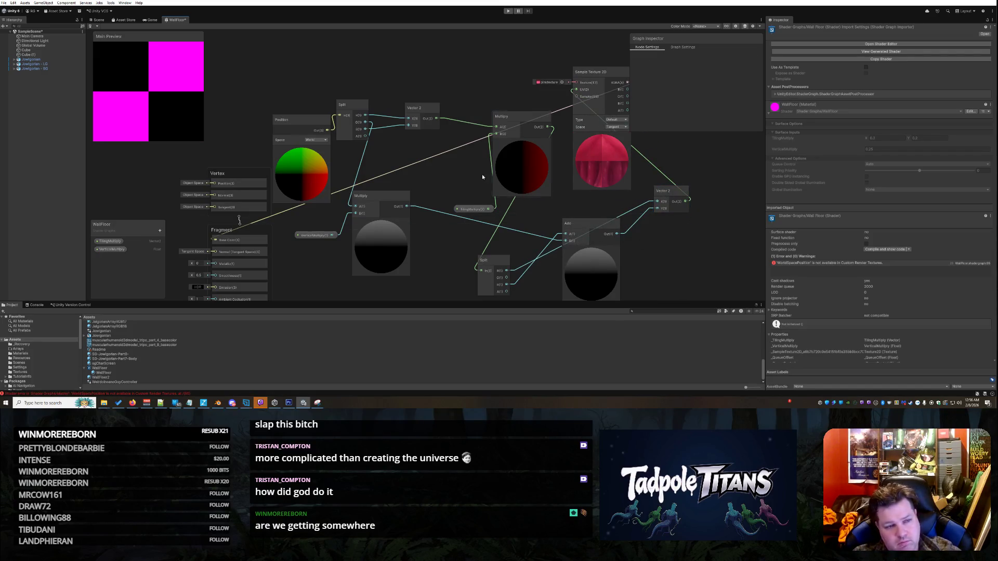
right_click(173, 20)
click(192, 30)
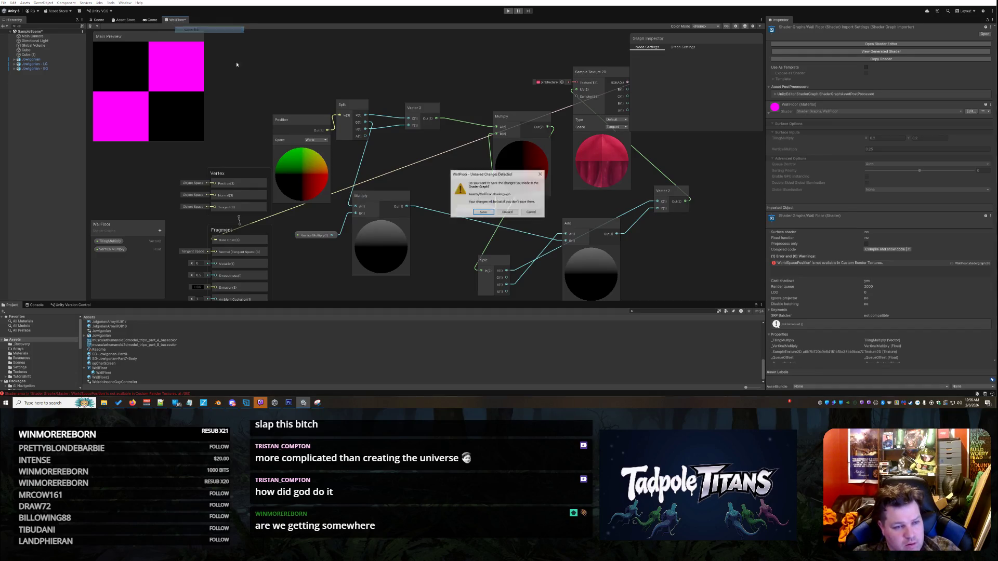
Save the WallFloor graph changes and orbit the Scene view around the gorilla characters.
click(478, 213)
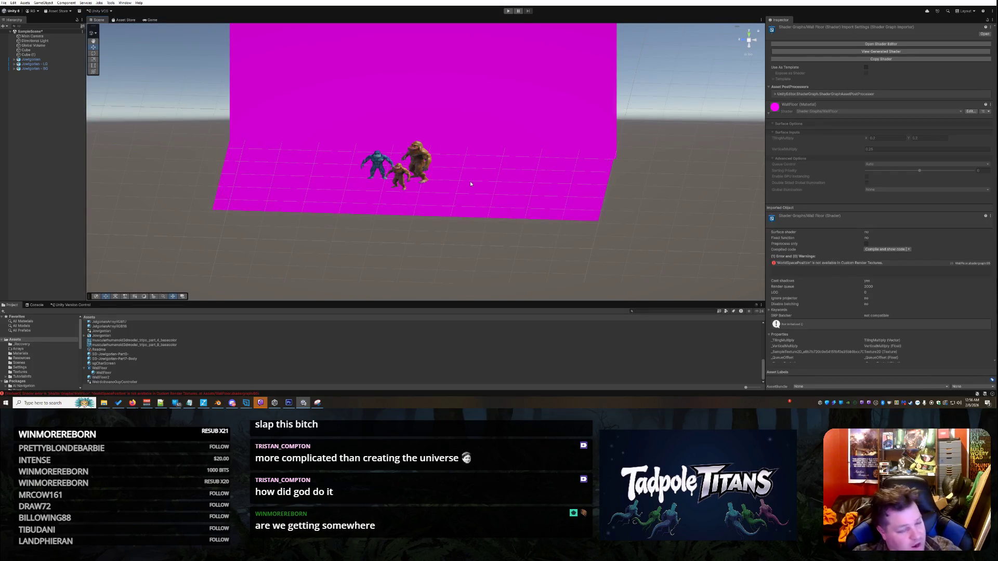
mouse_move(491, 131)
mouse_down()
mouse_move(643, 141)
mouse_move(648, 161)
mouse_move(583, 148)
mouse_move(206, 399)
mouse_up()
double_click(103, 373)
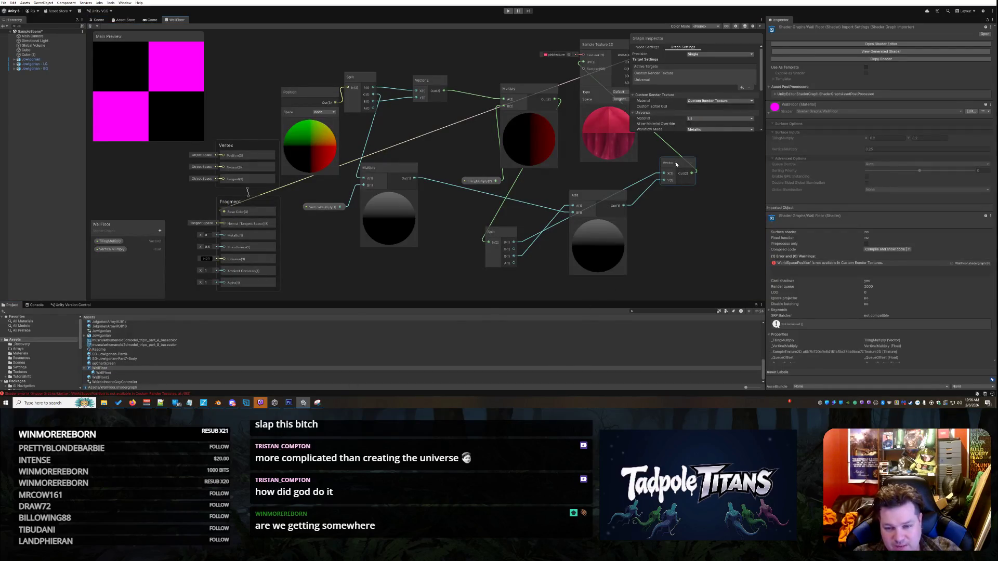
drag(676, 164, 670, 198)
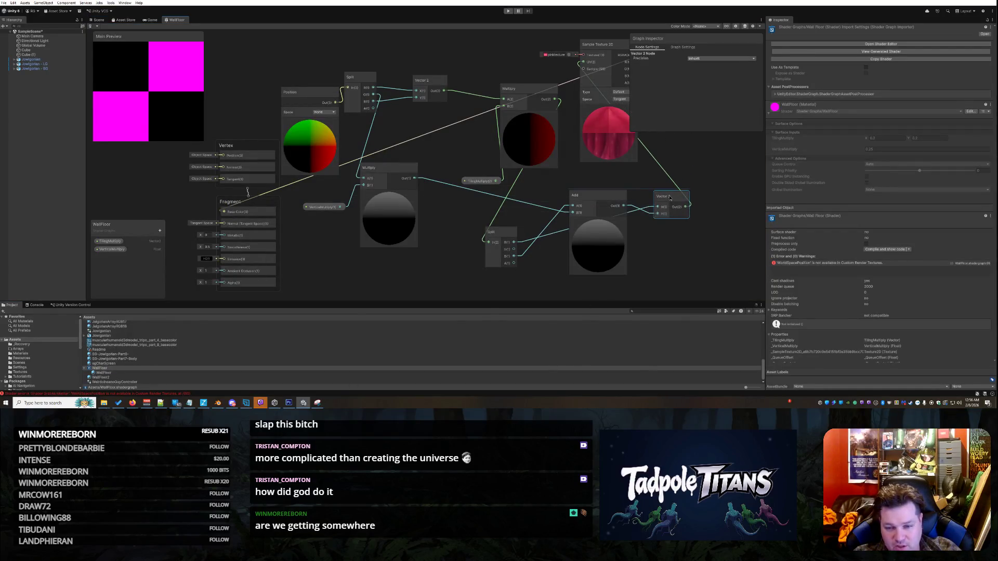
click(658, 164)
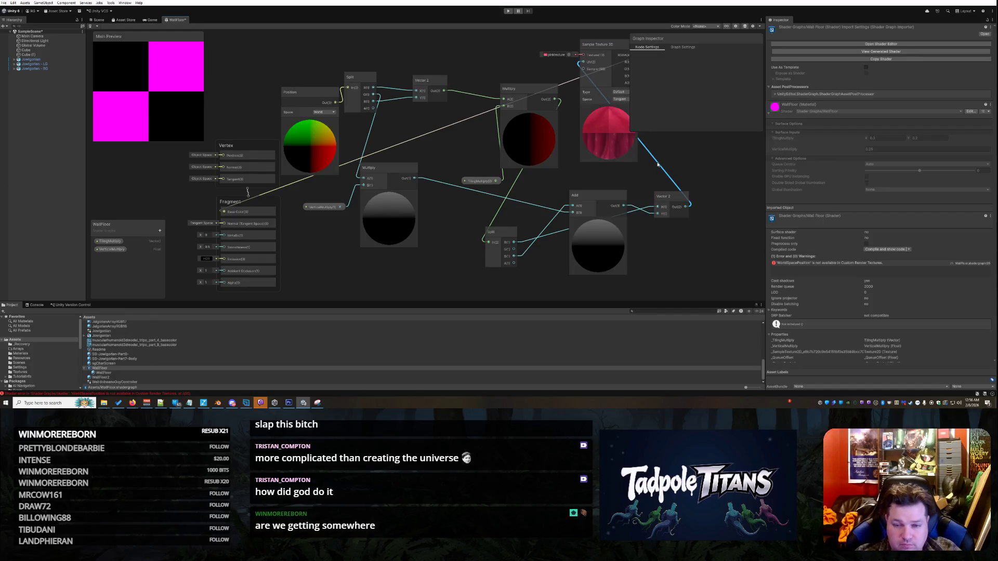
key(Delete)
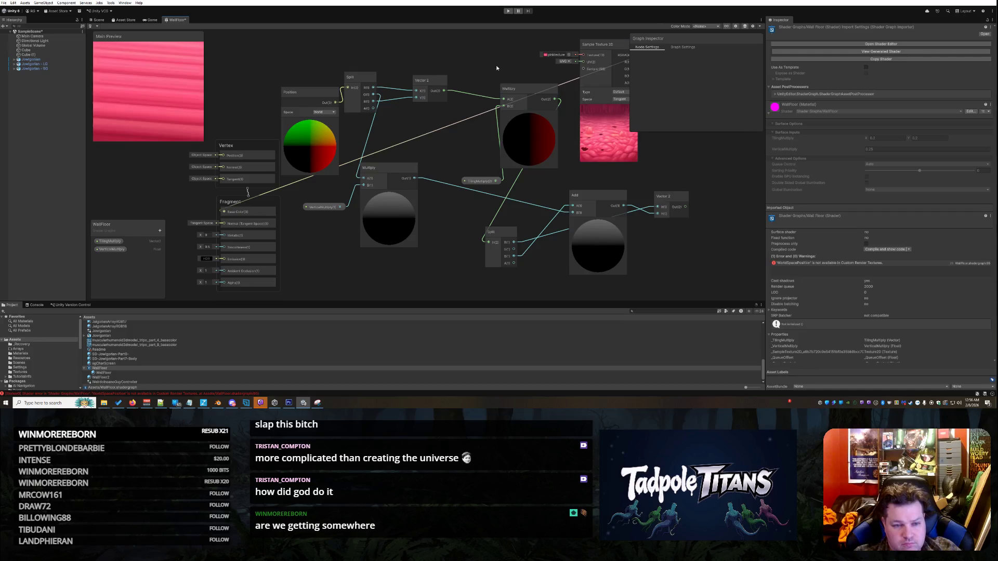
click(464, 93)
key(Delete)
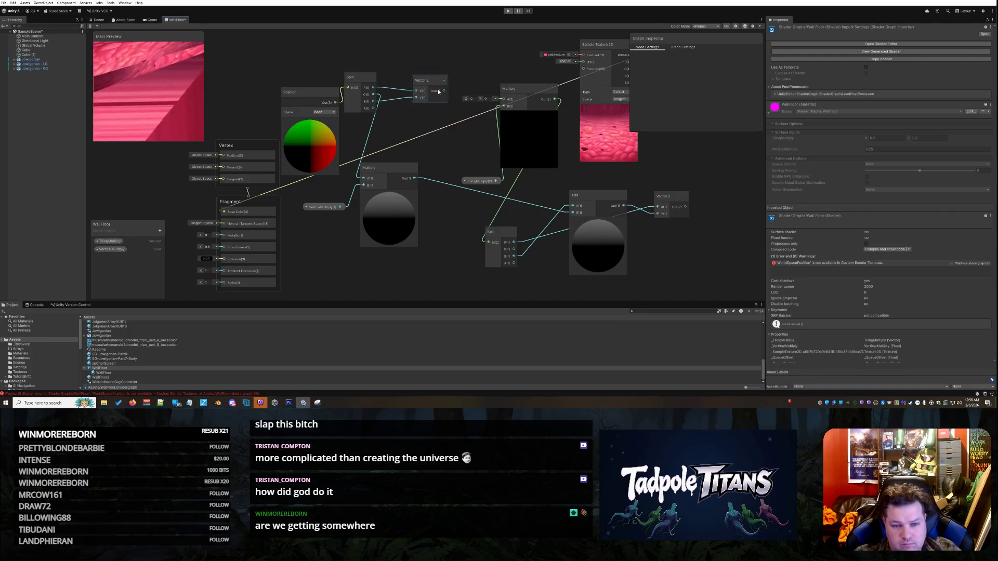
drag(442, 91, 587, 64)
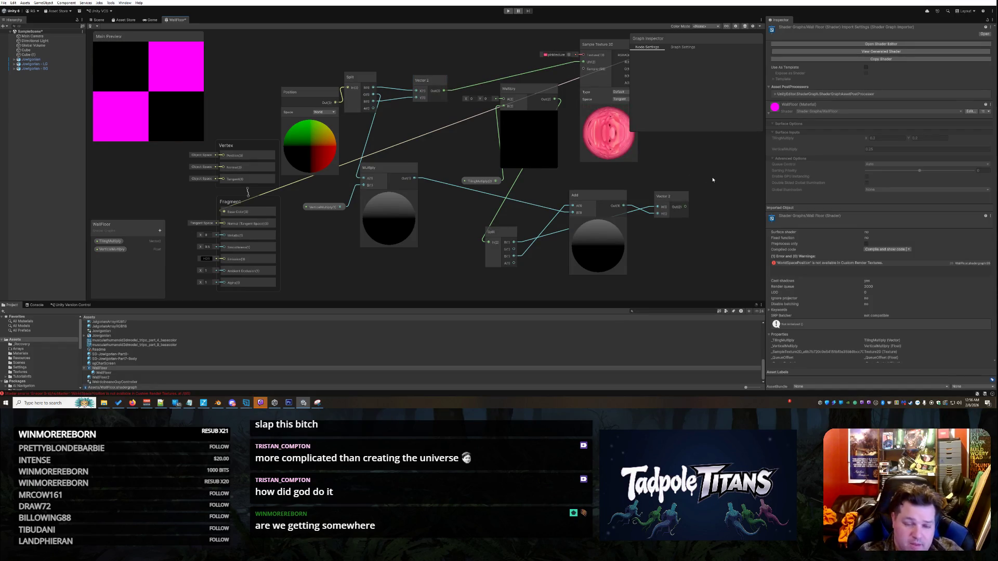
key(ctrl+z)
key(ctrl+z)
key(ctrl+y)
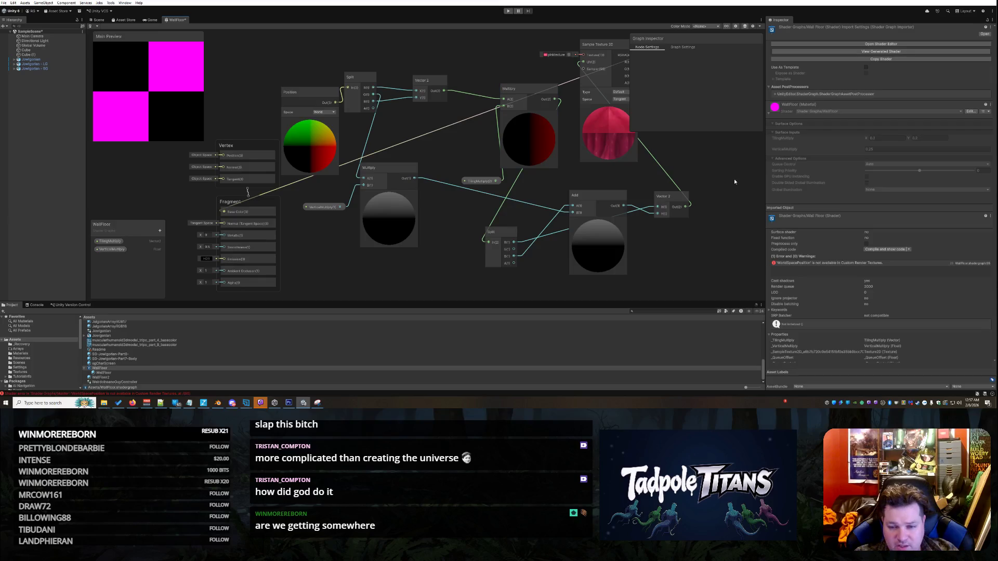
Remove Vector 2's UV and Multiply A wires, reconnect it only to the texture's UV, and inspect Position's space.
right_click(665, 176)
click(679, 181)
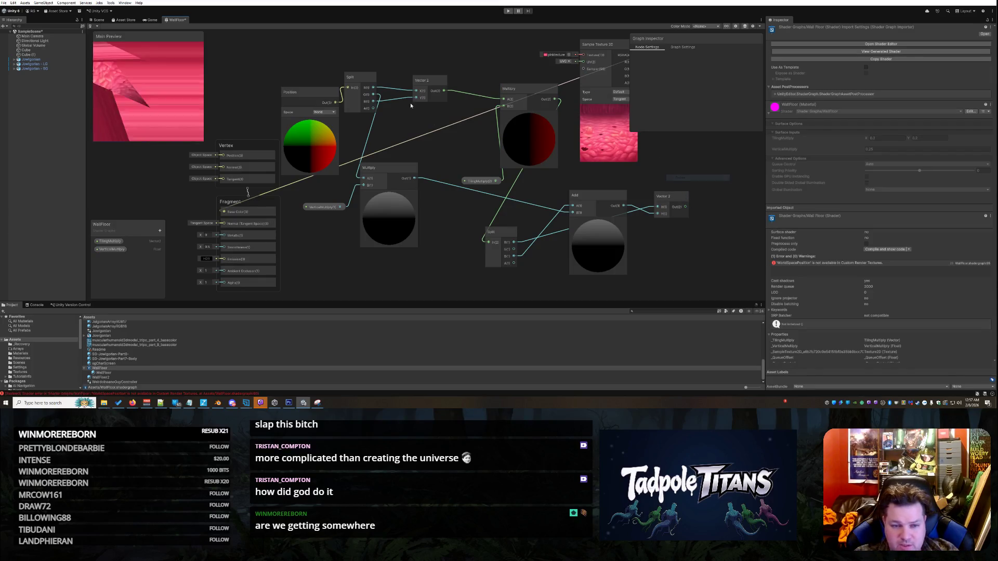
right_click(460, 92)
click(473, 97)
drag(444, 91, 583, 61)
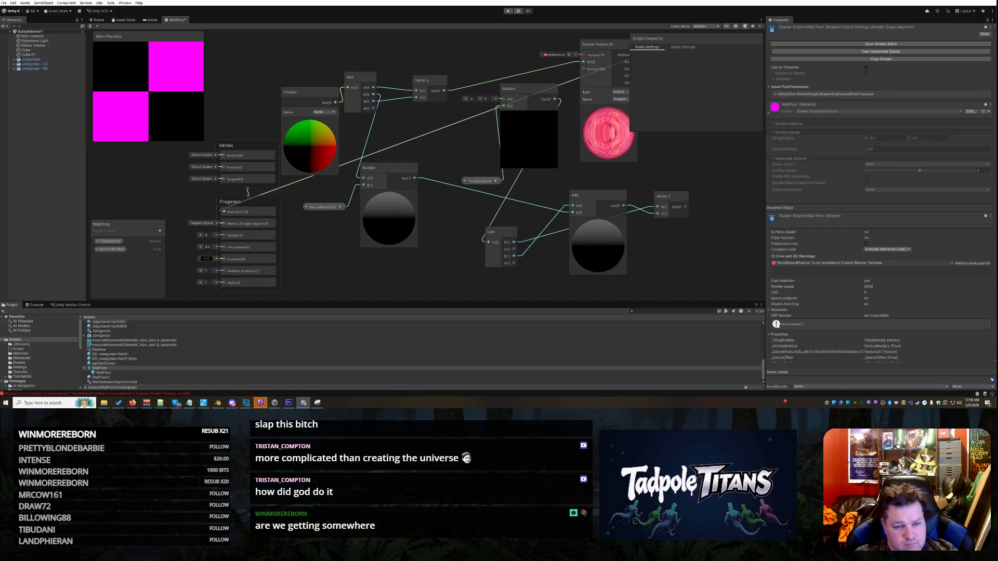
click(322, 112)
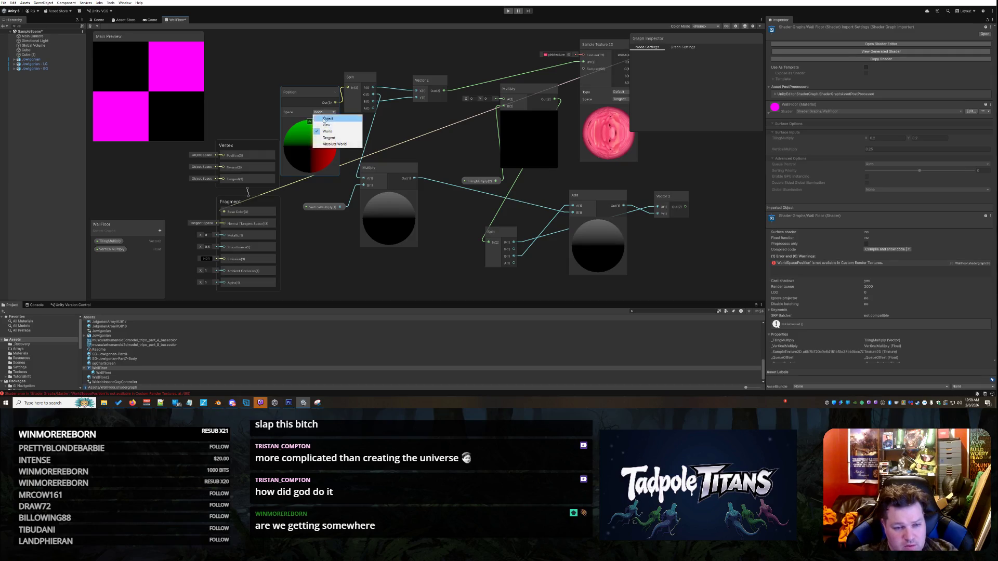
click(334, 144)
click(325, 113)
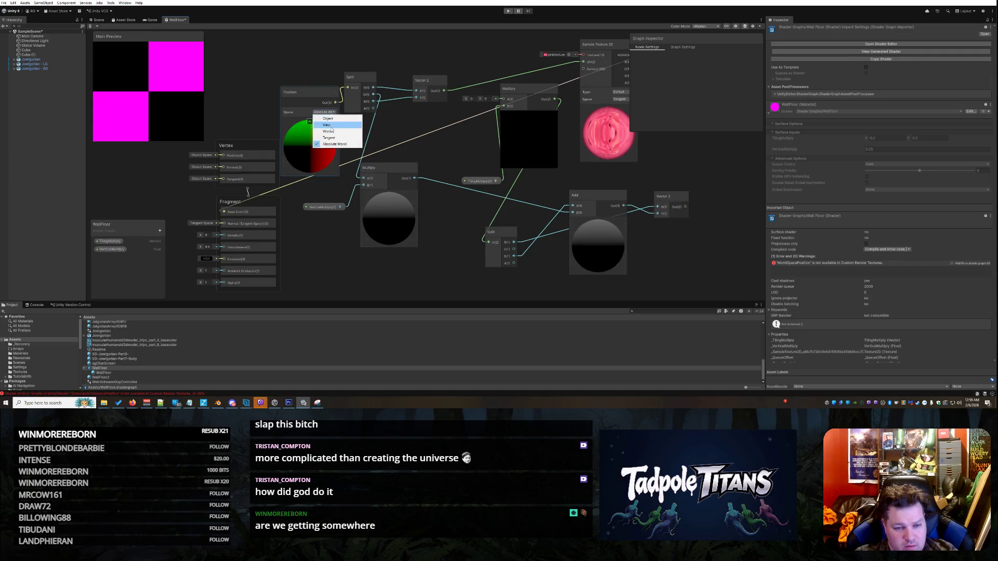
click(327, 131)
click(323, 112)
click(331, 119)
click(324, 112)
click(329, 131)
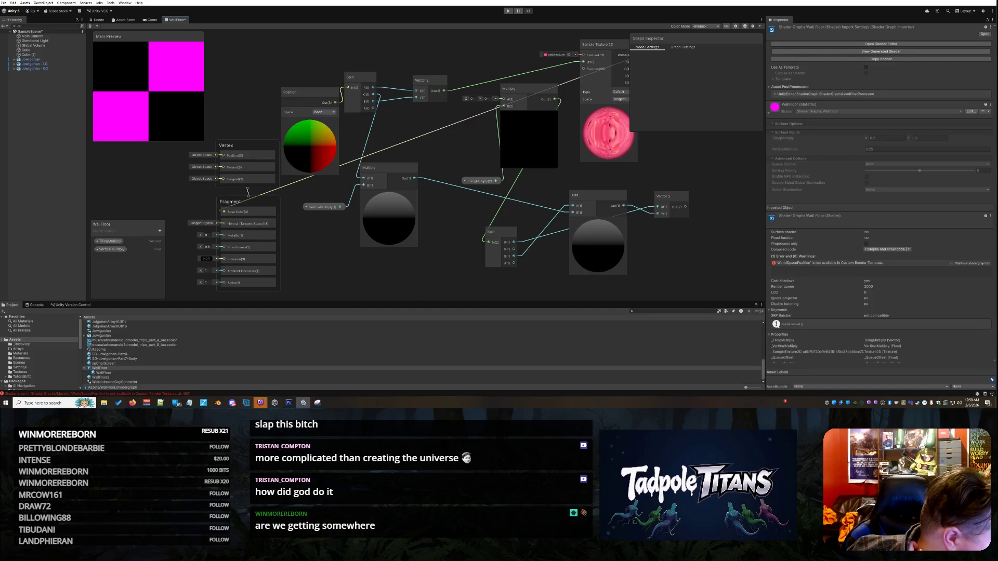
click(285, 189)
Swap the Multiply result for Sample Texture 2D's RGBA output as the Fragment Base Color input.
right_click(285, 188)
click(292, 191)
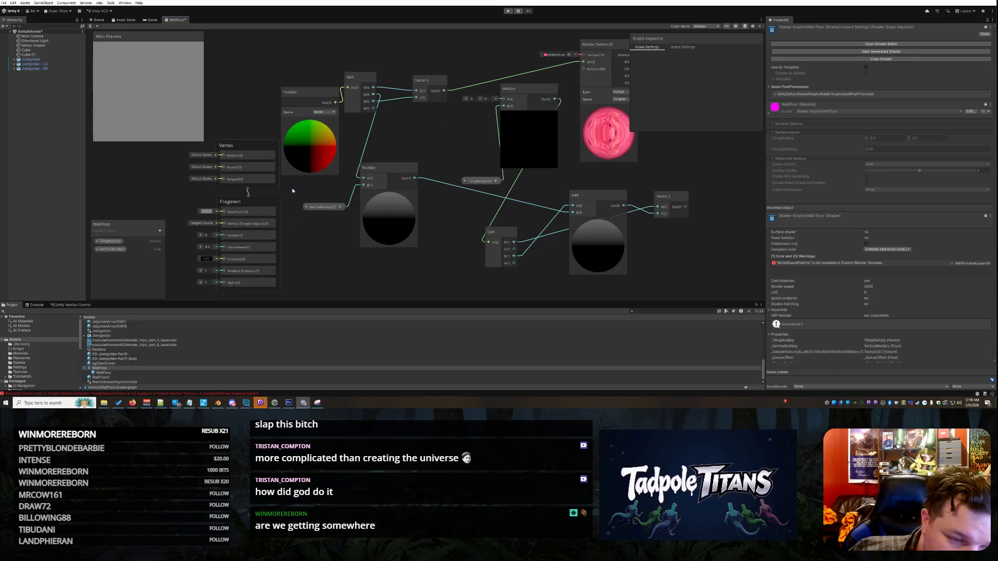
mouse_move(605, 48)
mouse_down()
mouse_move(594, 47)
mouse_move(590, 87)
mouse_up()
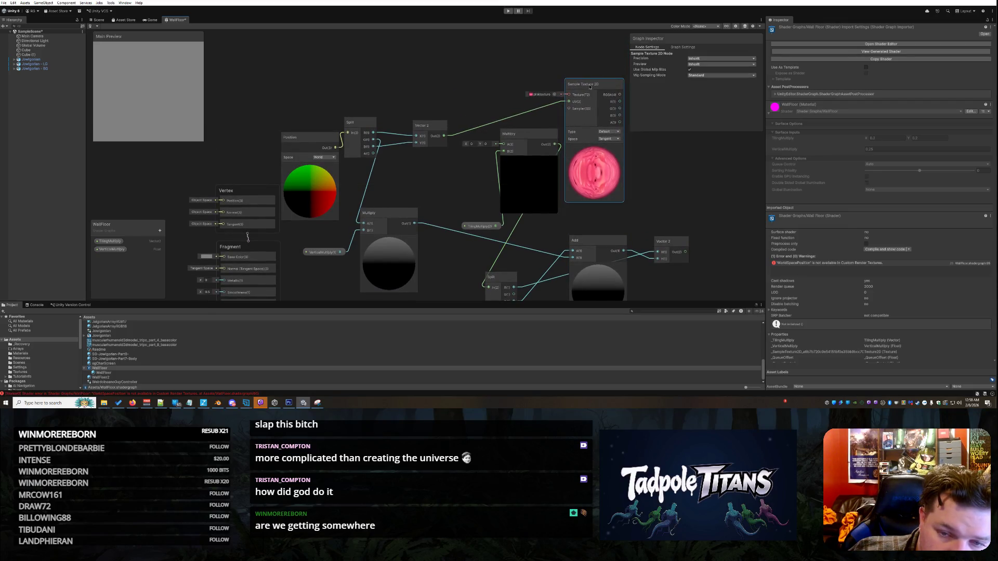
scroll(658, 178, down, 1)
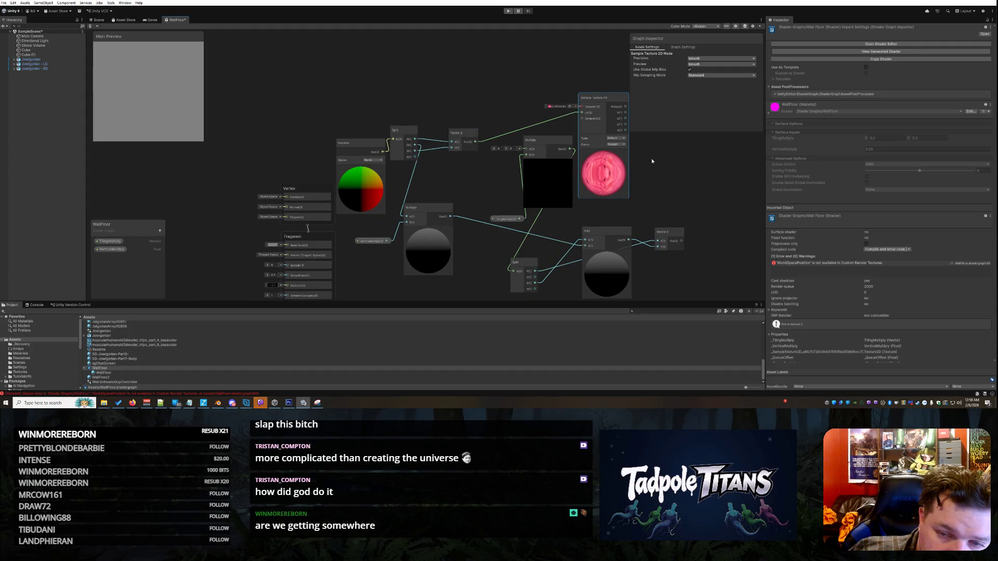
scroll(653, 164, up, 1)
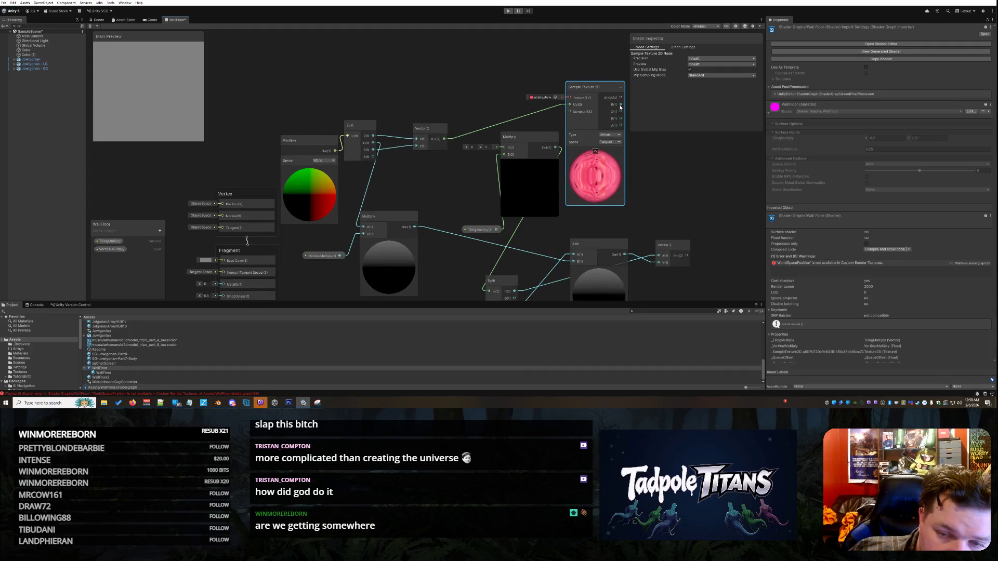
mouse_move(621, 98)
mouse_down()
mouse_move(373, 179)
mouse_move(227, 210)
mouse_move(239, 255)
mouse_move(223, 260)
mouse_up()
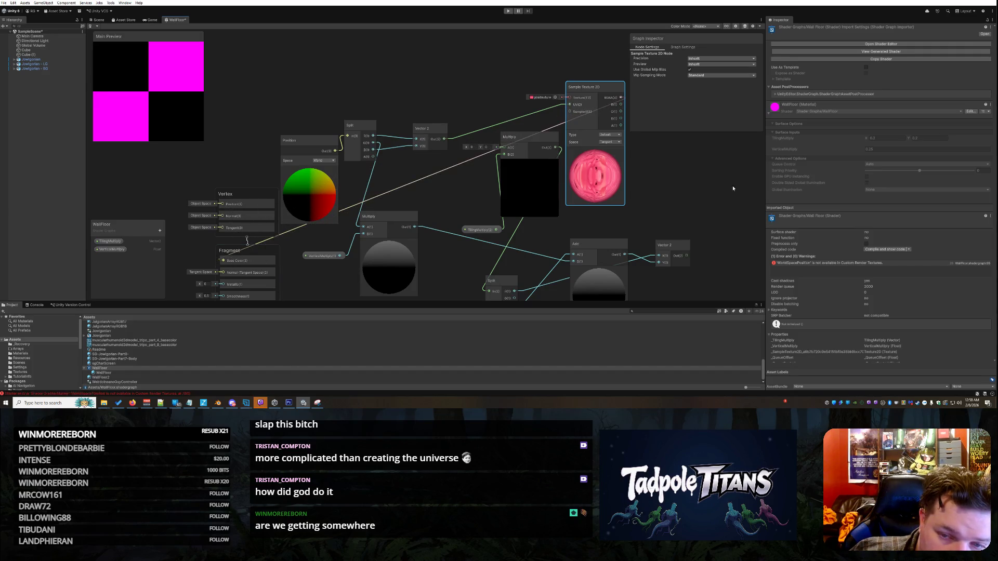
scroll(715, 167, down, 1)
scroll(715, 171, up, 2)
scroll(715, 171, down, 1)
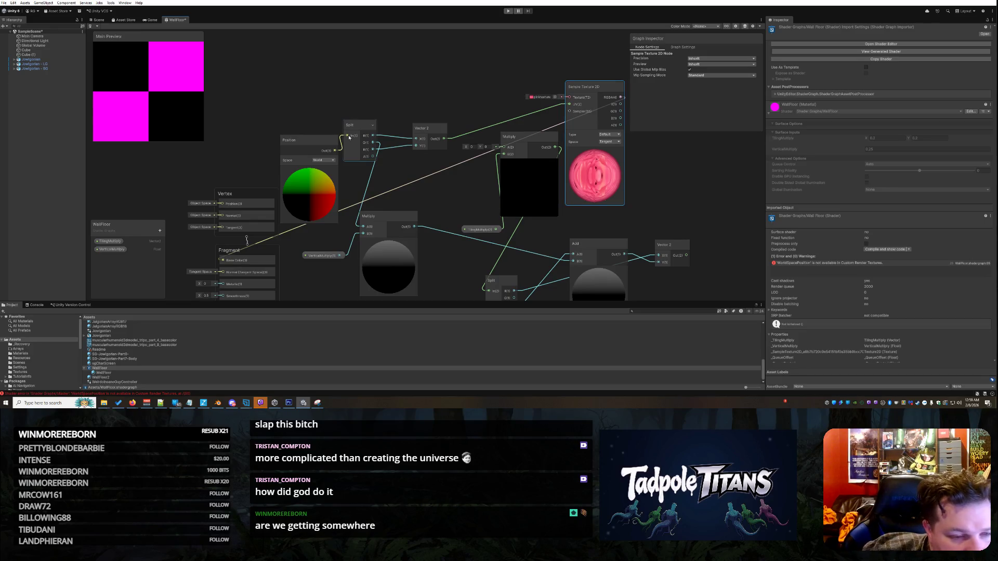
Line up the Position, Split and Vector 2 nodes along the top of the graph.
drag(244, 196, 206, 164)
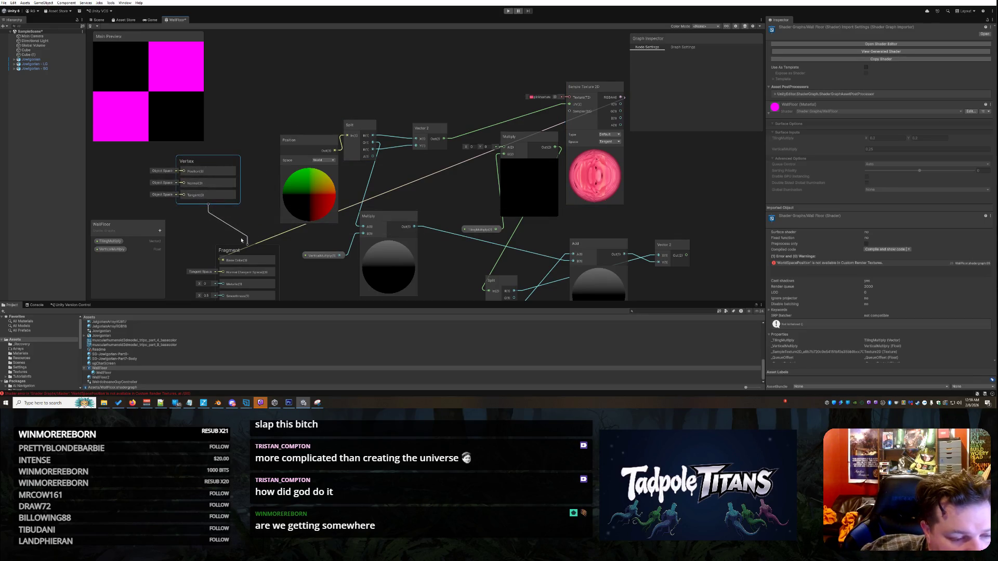
click(302, 143)
drag(302, 143, 244, 55)
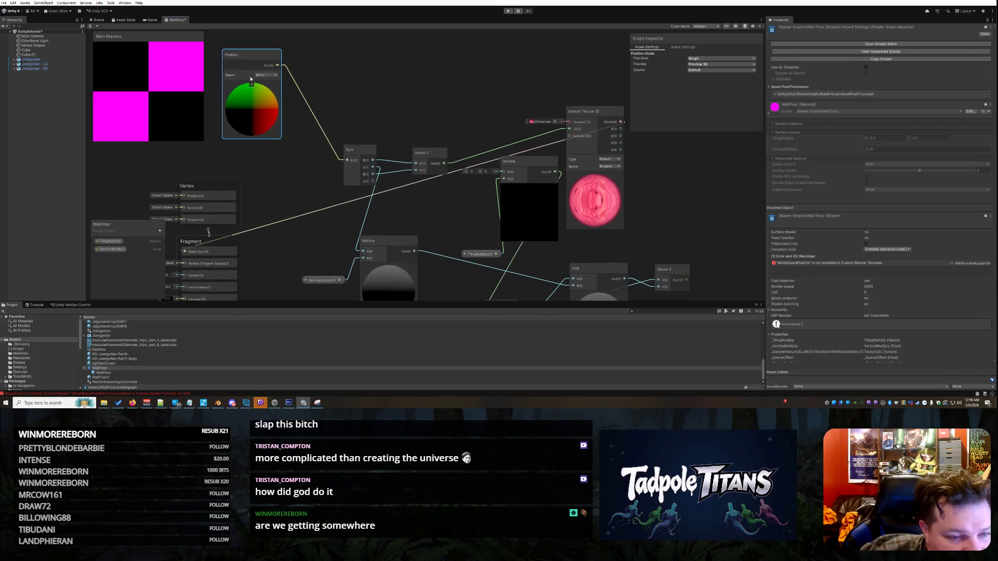
click(339, 112)
mouse_move(339, 112)
mouse_down()
mouse_move(312, 65)
mouse_move(306, 70)
mouse_up()
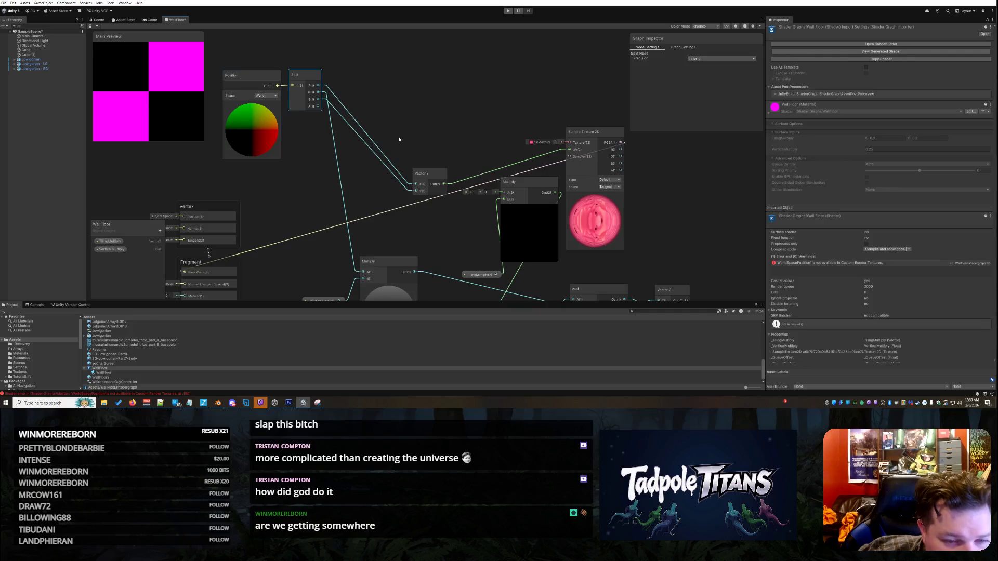
mouse_move(426, 175)
mouse_down()
mouse_move(363, 86)
mouse_move(346, 79)
mouse_up()
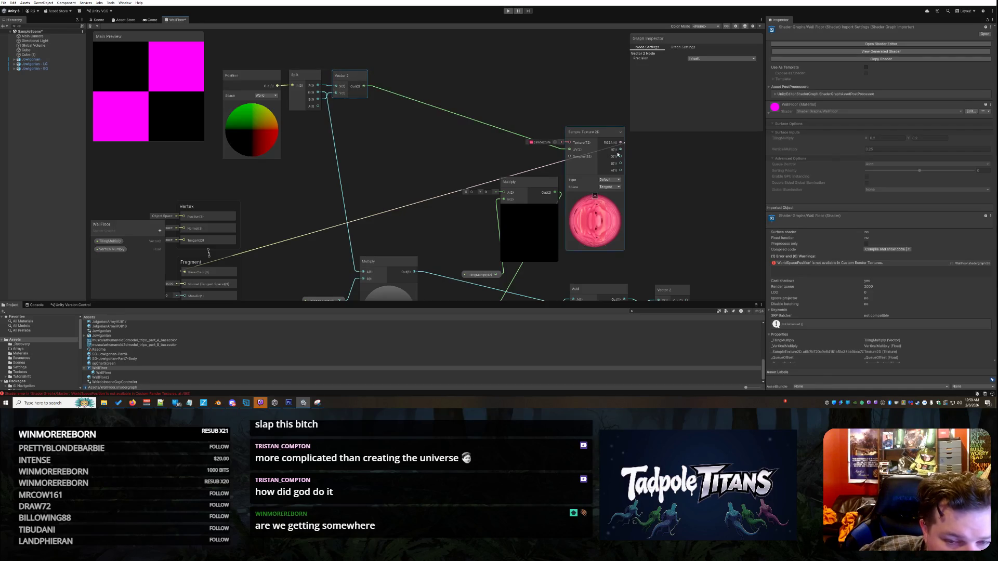
Delete the wire from Vector 2 to the Sample Texture 2D UV input.
click(592, 136)
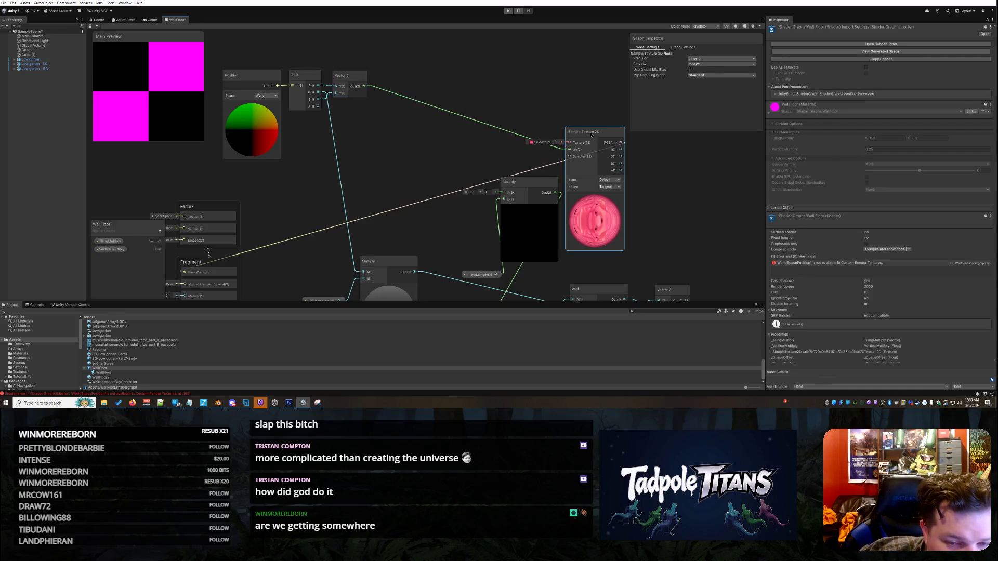
click(448, 116)
right_click(447, 115)
click(457, 114)
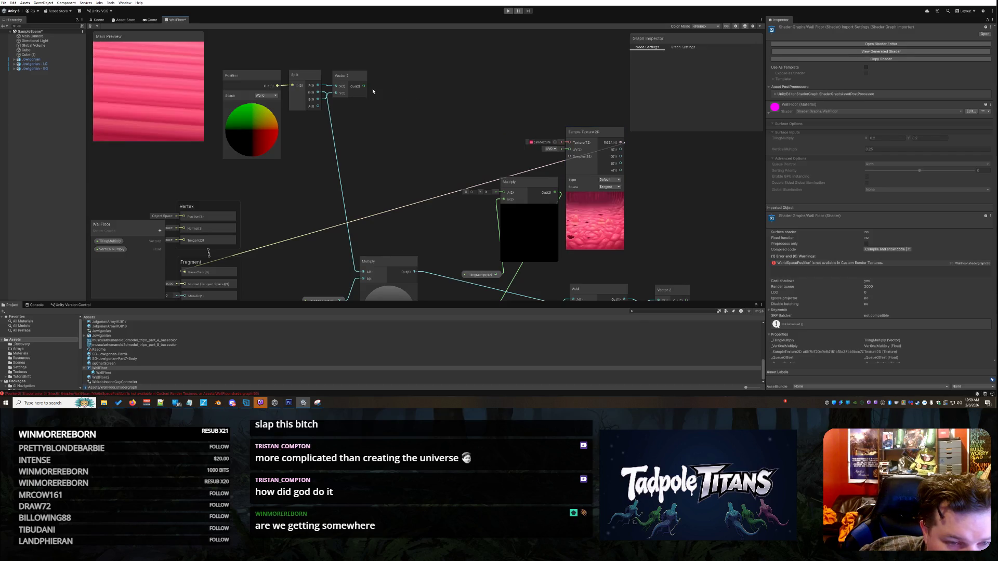
Wire Vector 2 into Multiply input A and place TilingMultiply between them.
mouse_move(363, 86)
mouse_down()
mouse_move(503, 193)
mouse_move(418, 131)
mouse_move(405, 78)
mouse_up()
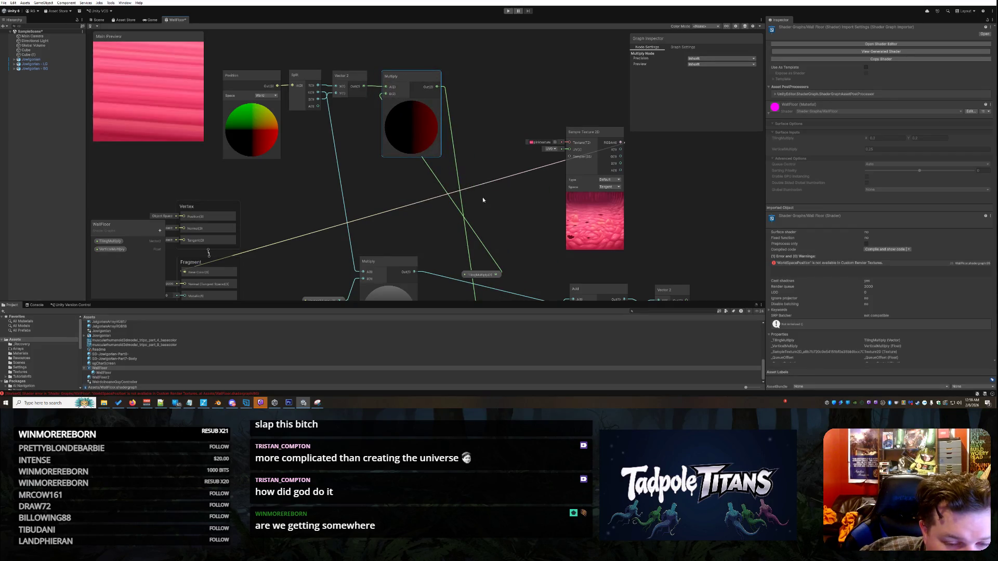
drag(498, 274, 360, 110)
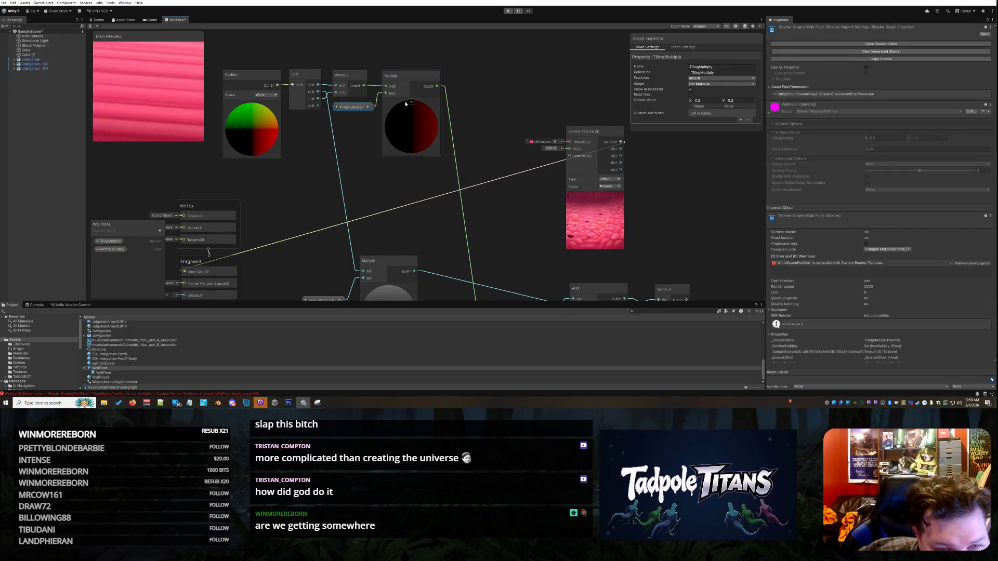
scroll(505, 260, down, 5)
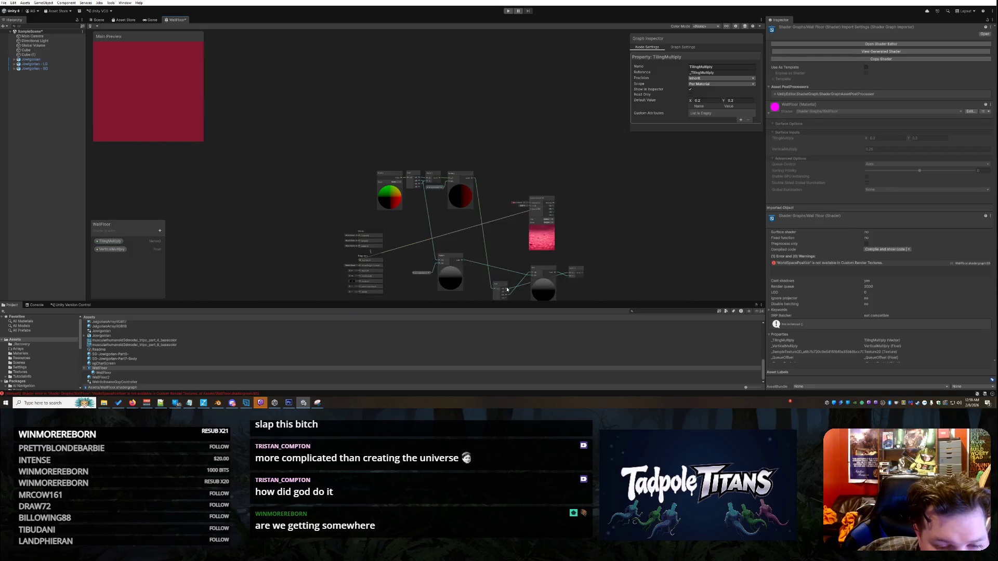
Frame the Split node and shift the Sample Texture 2D node further right.
click(497, 286)
key(f)
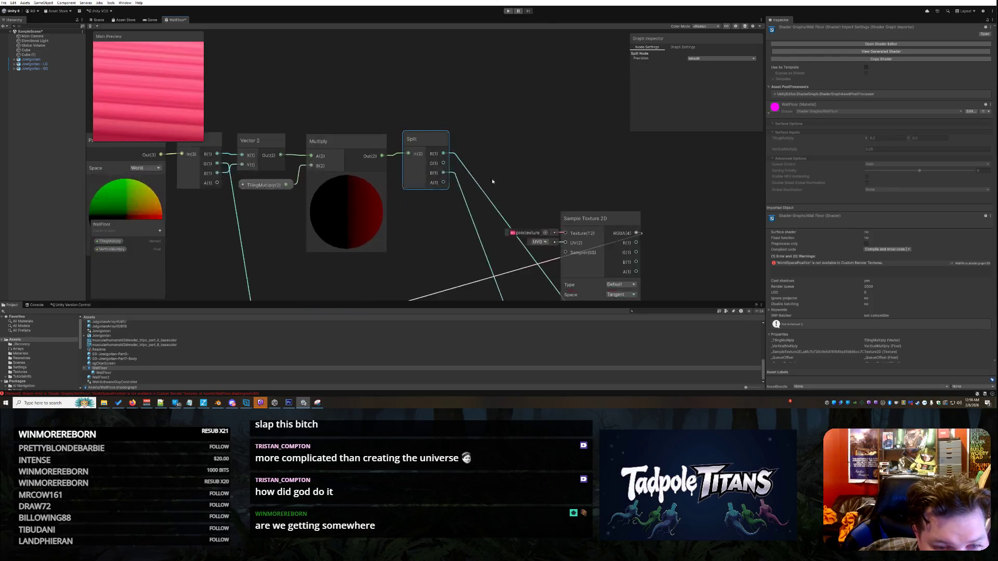
scroll(483, 234, down, 5)
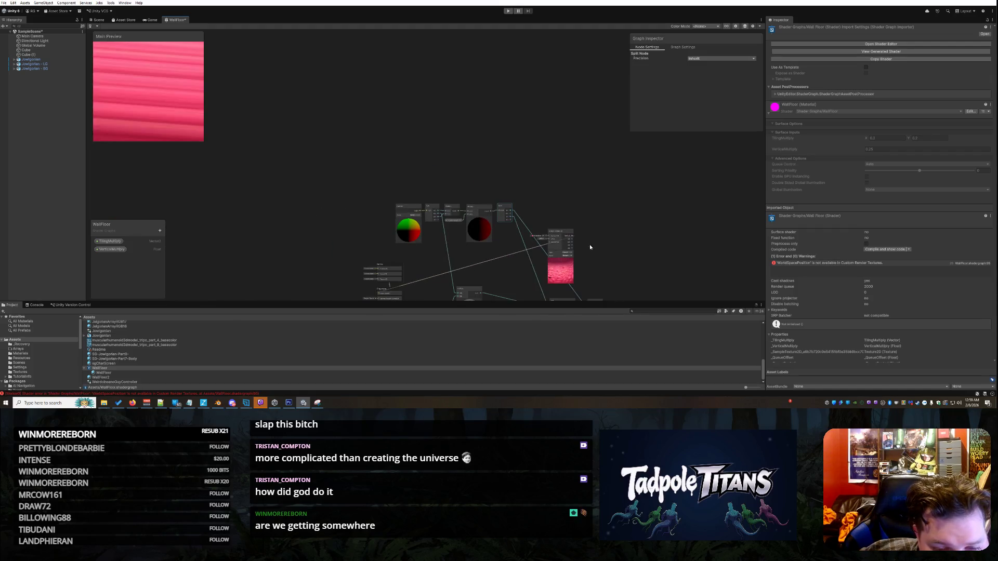
drag(561, 244, 617, 240)
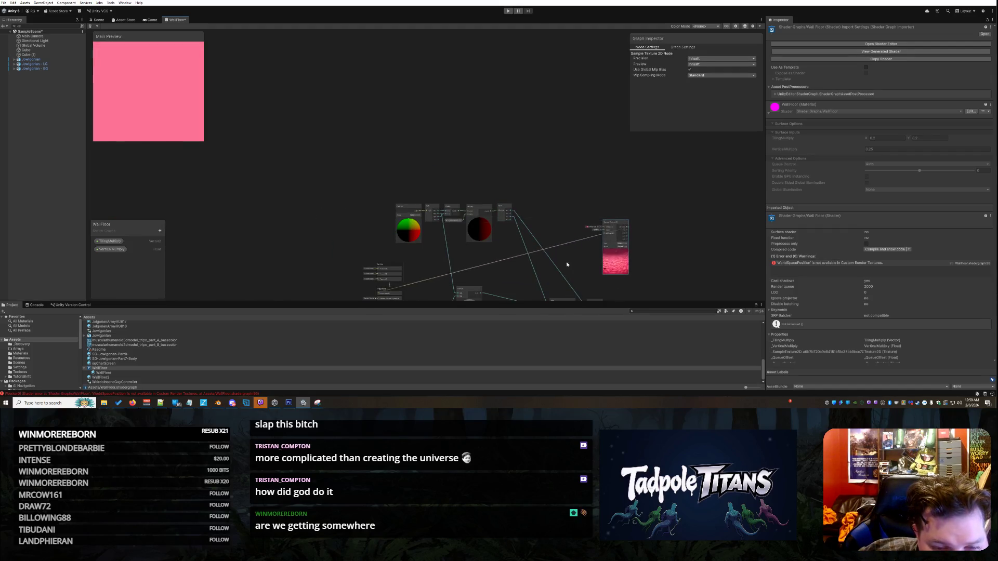
scroll(571, 255, up, 2)
scroll(577, 254, down, 2)
Drag a new wire from the Vector 2 node's Out port.
click(538, 207)
scroll(567, 213, up, 3)
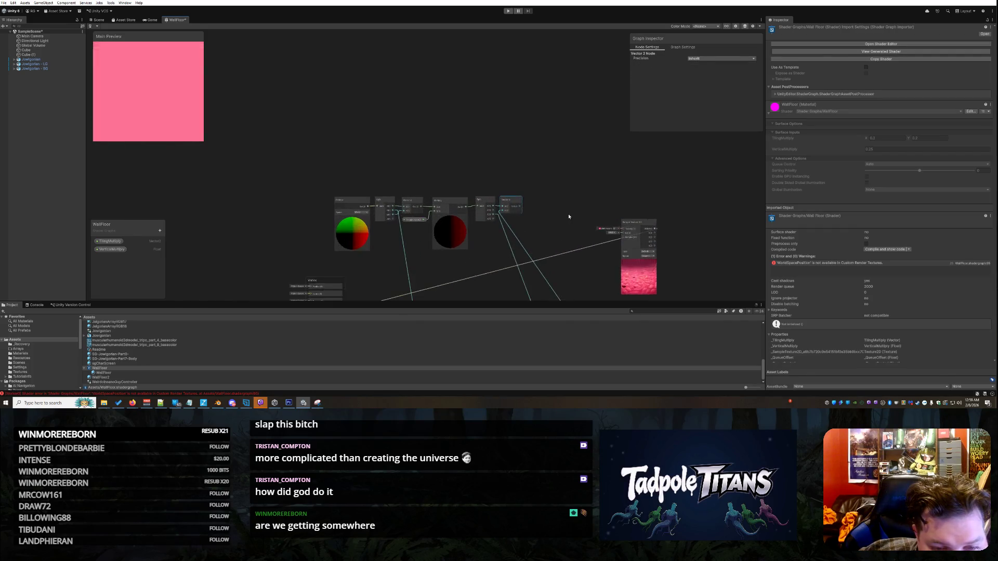
mouse_move(501, 204)
mouse_down()
mouse_move(643, 240)
mouse_move(575, 192)
mouse_up()
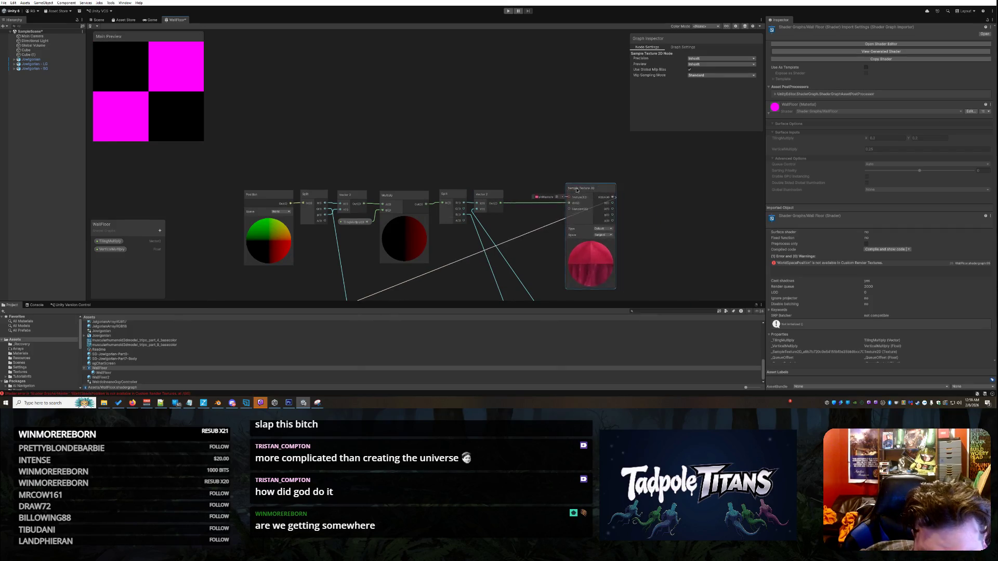
scroll(545, 249, down, 6)
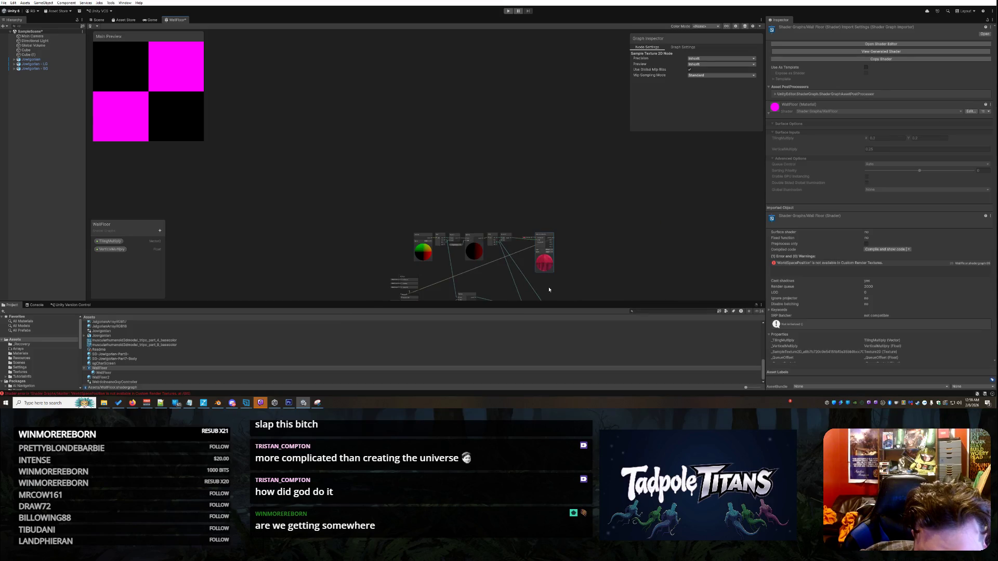
scroll(575, 293, up, 3)
scroll(536, 293, down, 5)
scroll(515, 300, up, 1)
scroll(515, 300, up, 3)
Regroup the Add, Multiply and VerticalMultiply nodes, with the Vertex block above Fragment.
mouse_move(514, 297)
mouse_down()
mouse_move(446, 168)
mouse_move(452, 157)
mouse_up()
drag(363, 267, 379, 202)
mouse_move(309, 289)
mouse_down()
mouse_move(321, 244)
mouse_move(316, 208)
mouse_up()
drag(230, 232, 259, 208)
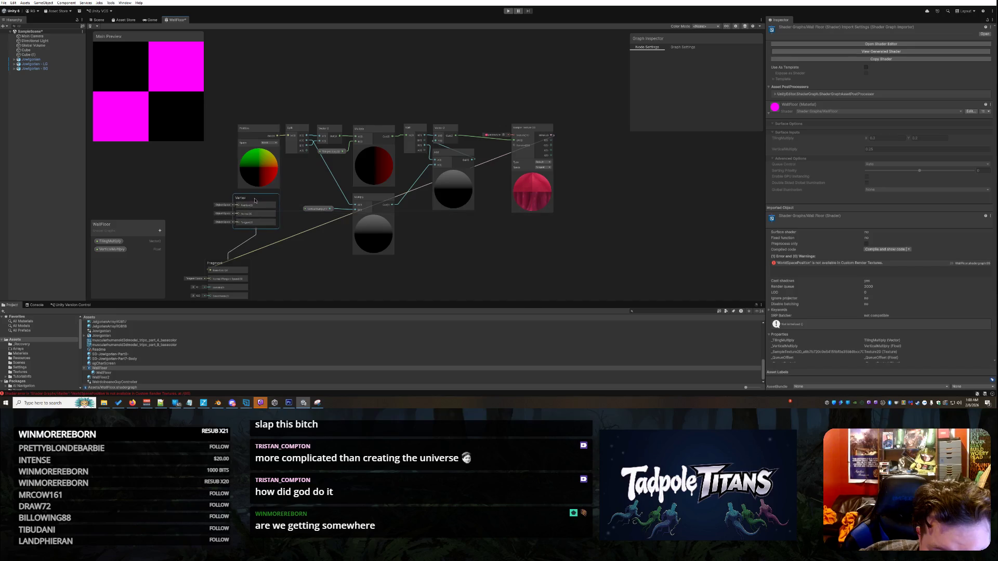
mouse_move(270, 246)
mouse_down()
mouse_move(377, 99)
mouse_move(538, 141)
mouse_move(501, 85)
mouse_move(566, 80)
mouse_move(561, 132)
mouse_move(601, 156)
mouse_up()
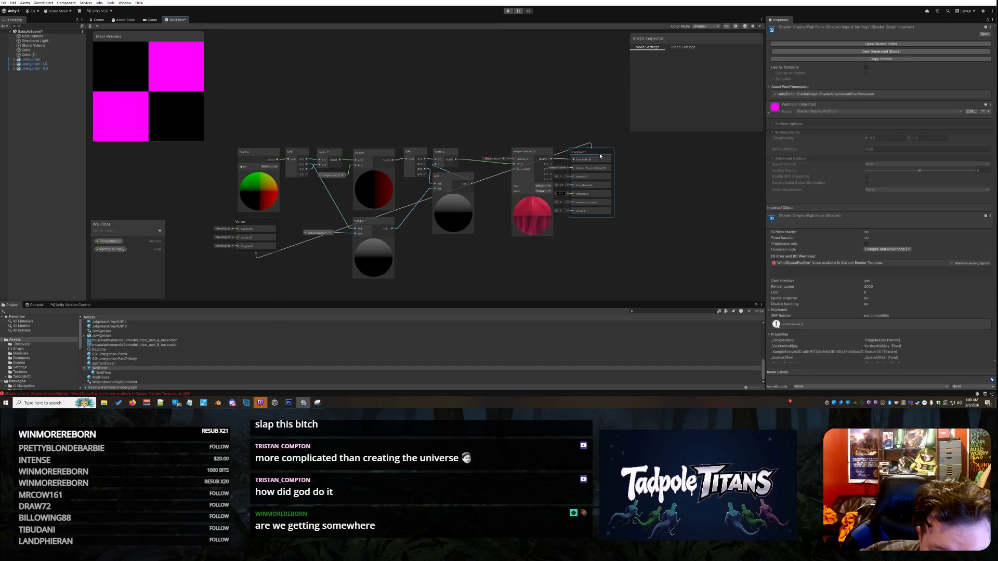
mouse_move(256, 223)
mouse_down()
mouse_move(583, 217)
mouse_move(595, 95)
mouse_move(594, 108)
mouse_up()
scroll(572, 258, up, 2)
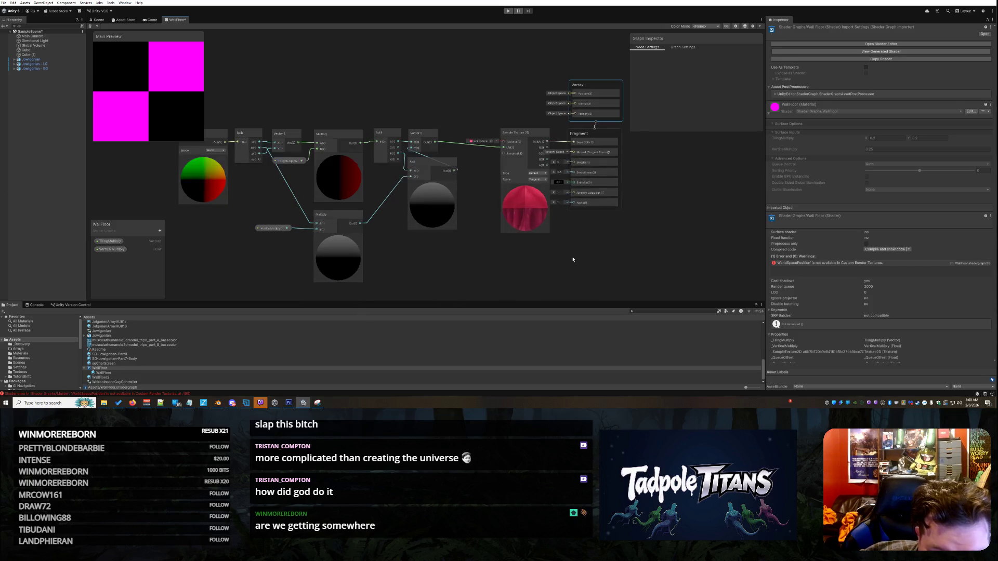
Nudge the Vector 2 node up and right, beside Sample Texture 2D.
drag(423, 135, 435, 119)
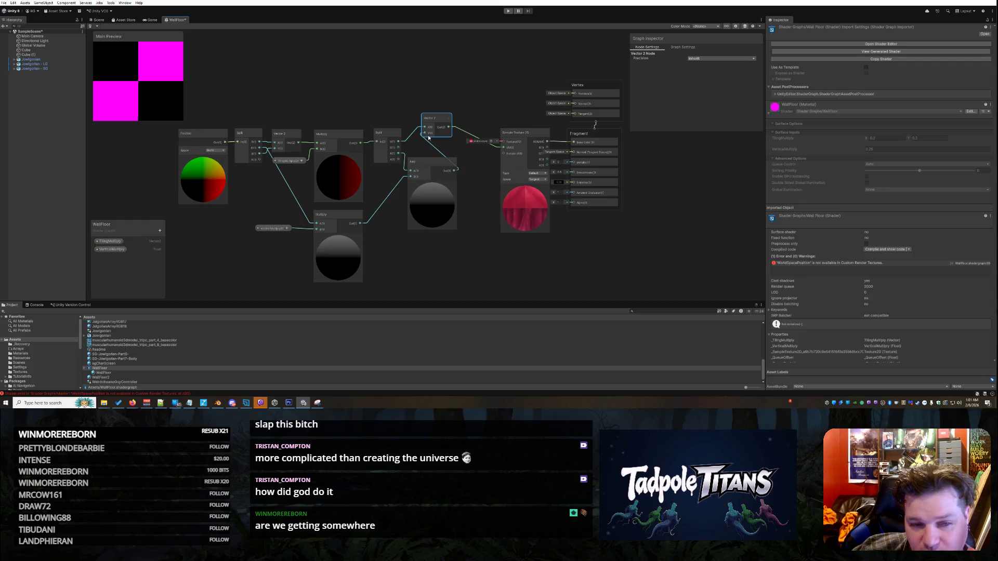
Raise Sample Texture 2D with Vector 2 beside it, select WallFloor, and shrink the Main Preview.
drag(431, 120, 427, 120)
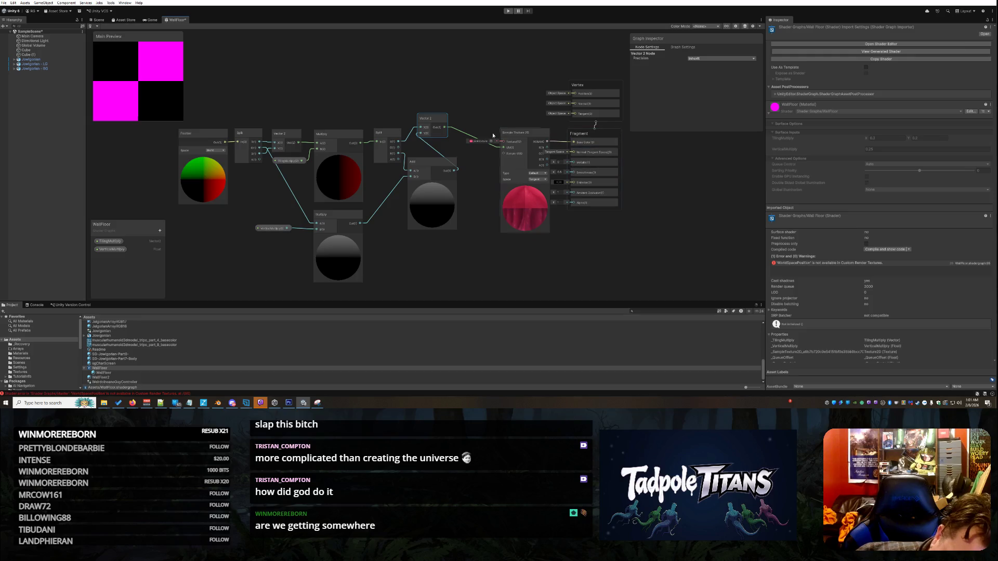
mouse_move(511, 138)
mouse_down()
mouse_move(505, 103)
mouse_move(504, 120)
mouse_move(498, 113)
mouse_up()
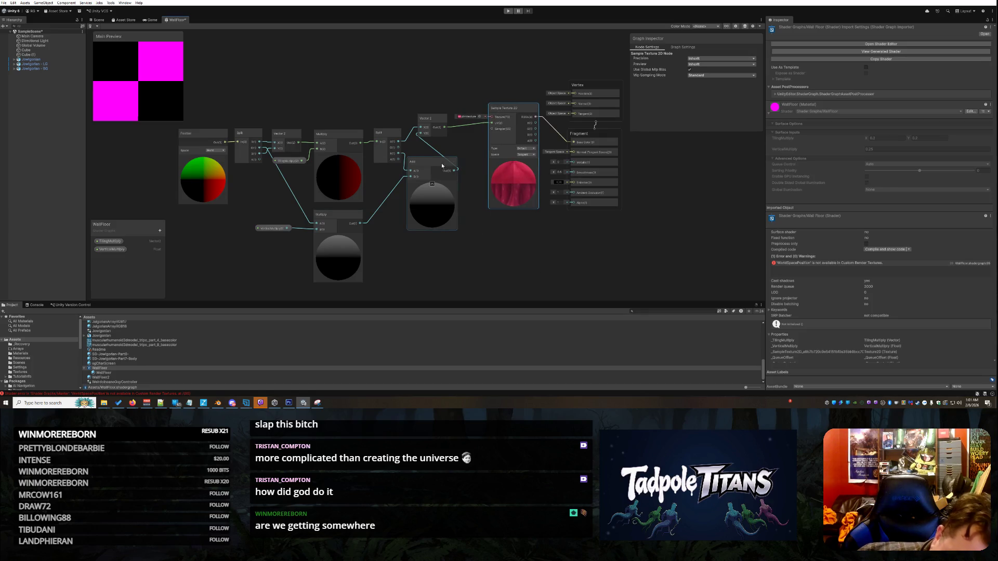
drag(437, 118, 469, 130)
click(564, 310)
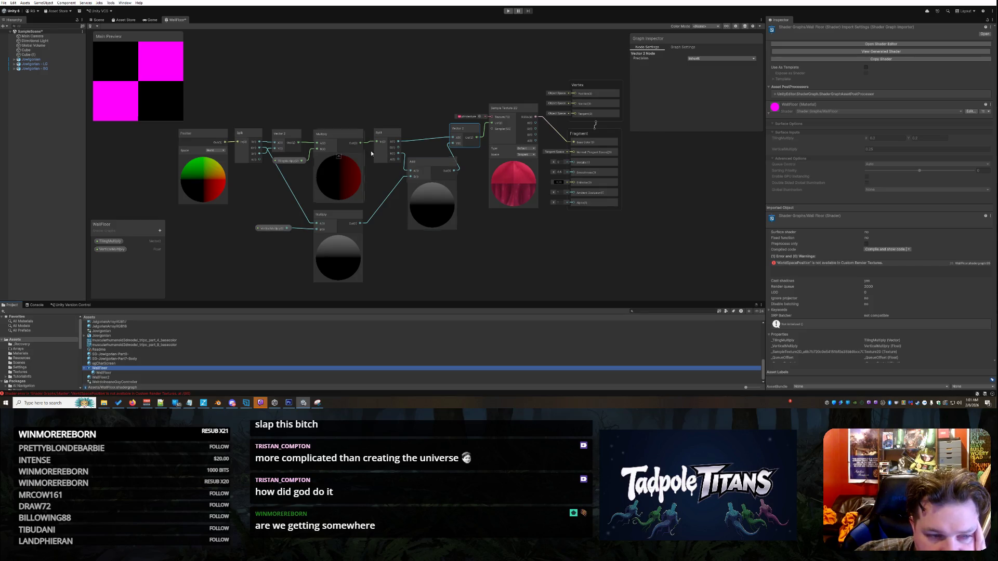
drag(184, 127, 166, 109)
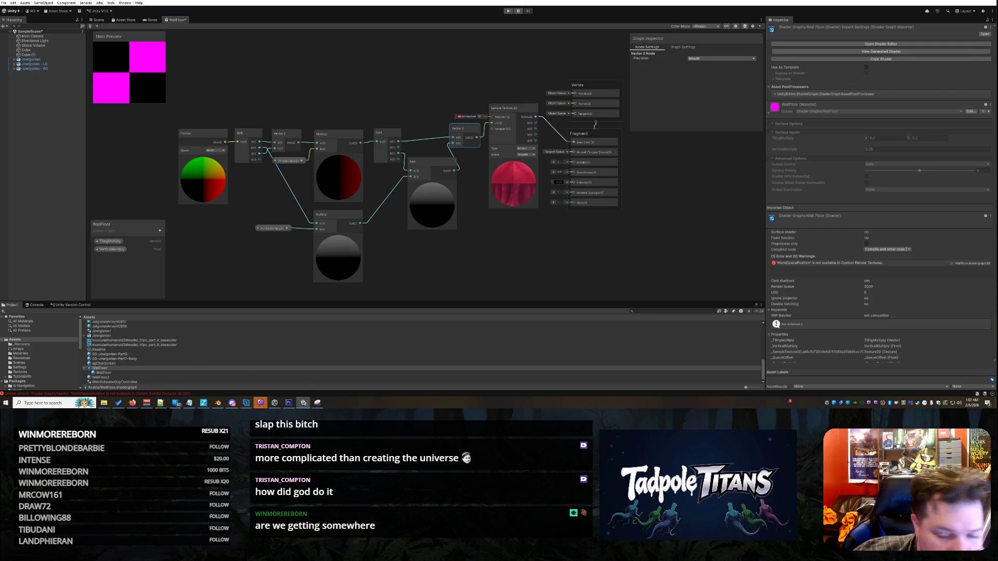
Bring up the Console listing the shader errors and clear its messages.
click(992, 393)
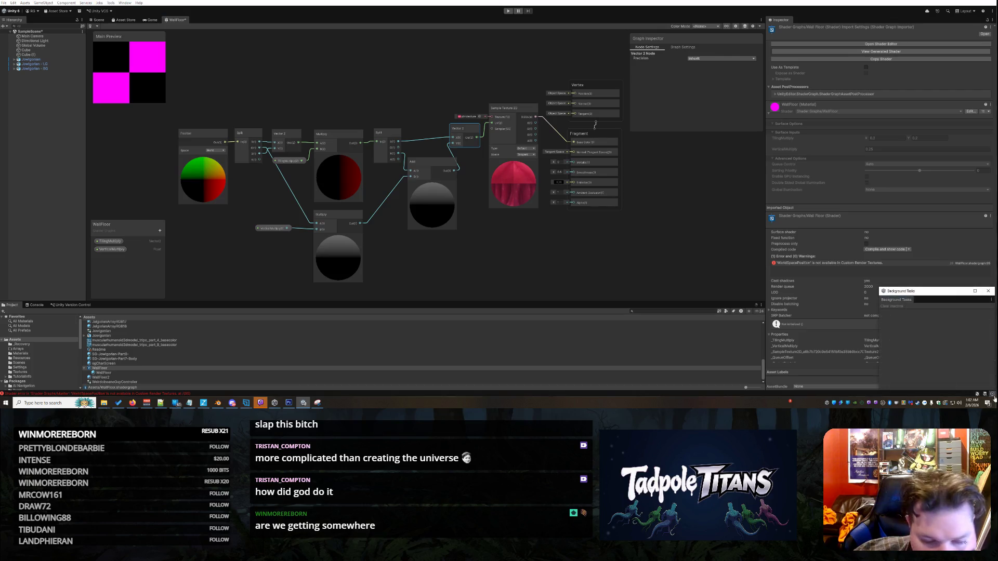
click(988, 291)
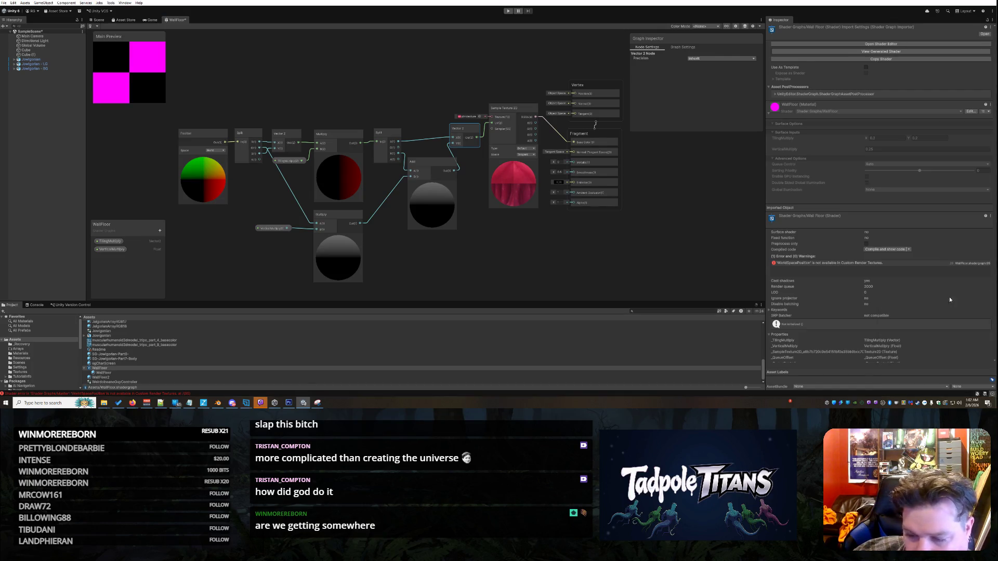
click(184, 395)
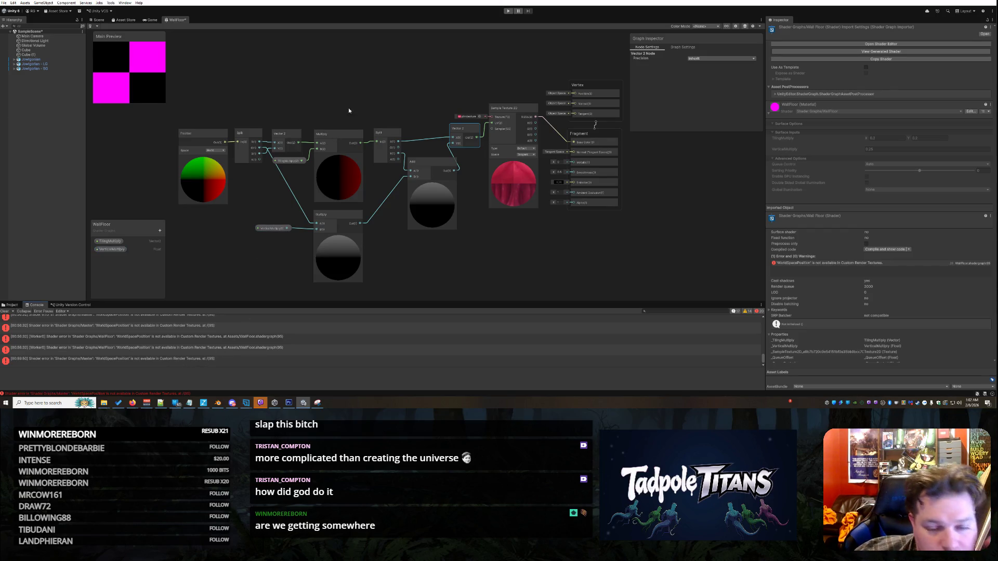
click(4, 311)
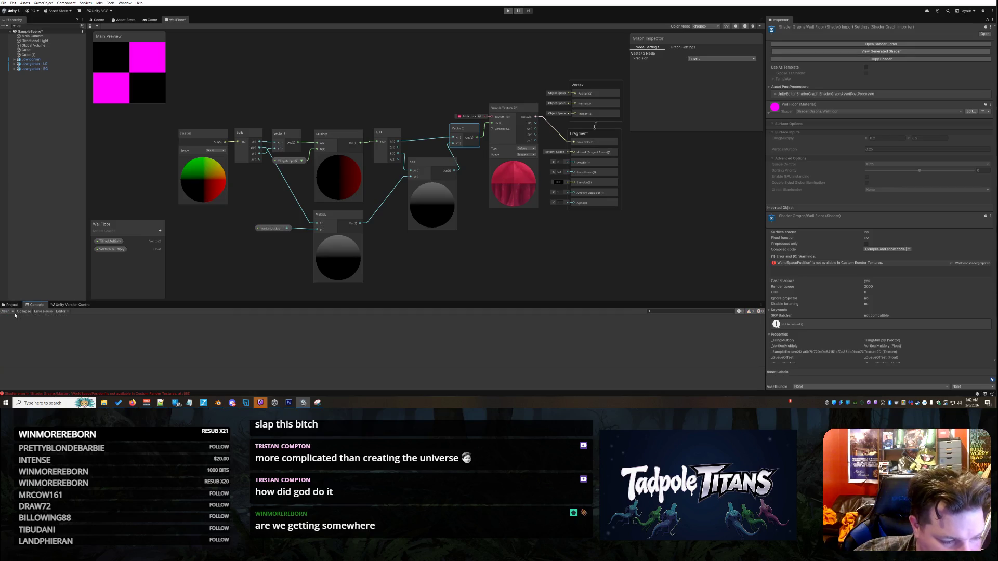
right_click(189, 19)
click(317, 79)
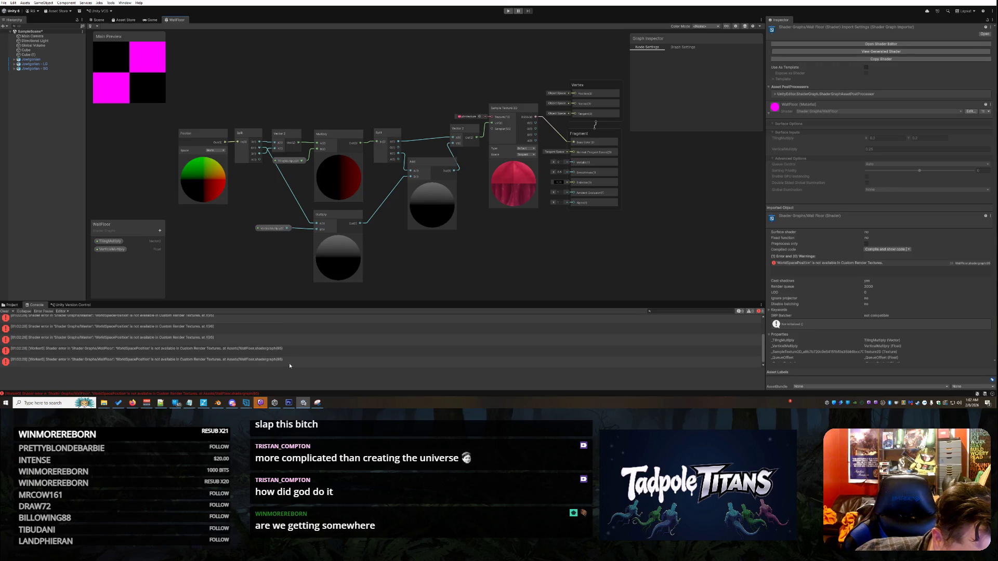
Show the last WorldSpacePosition error's full details and select the detail text.
click(263, 360)
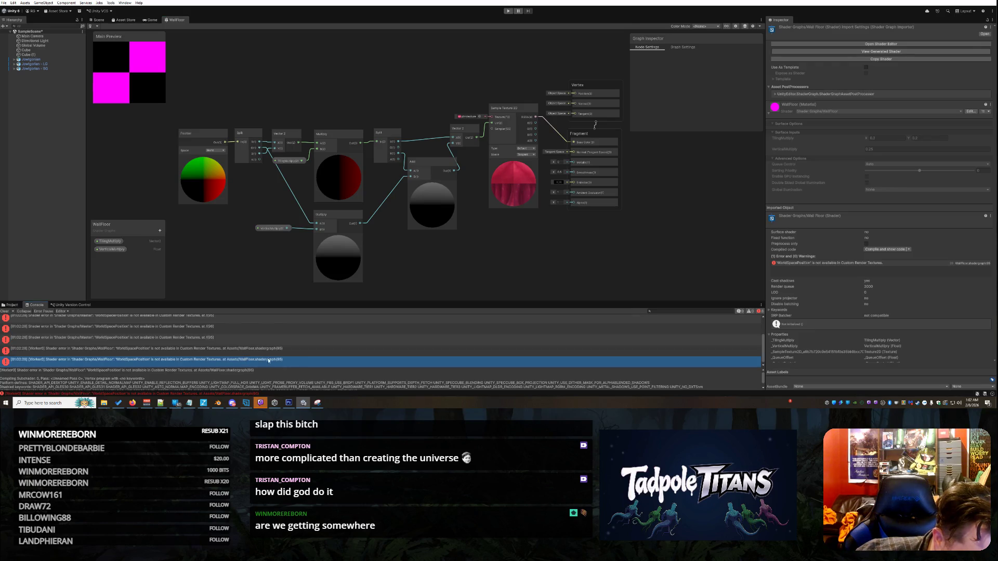
scroll(164, 372, down, 1)
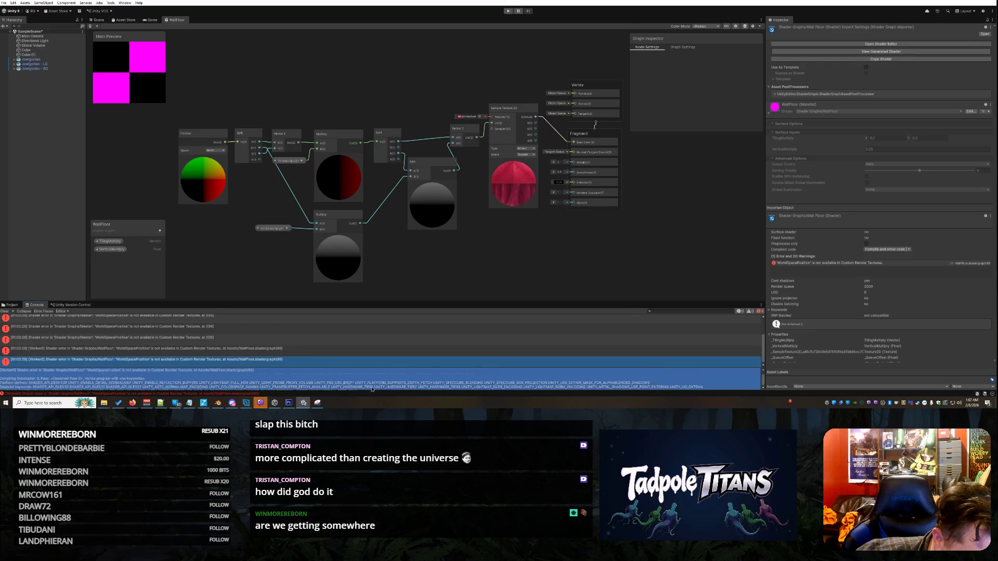
drag(373, 387, 355, 381)
scroll(260, 372, down, 1)
scroll(360, 388, up, 1)
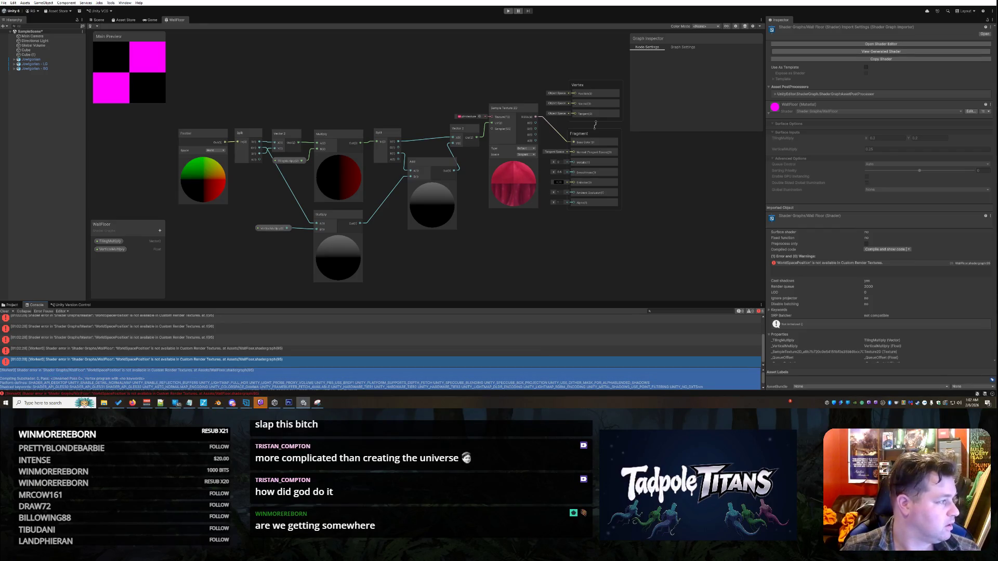
key(alt+Tab)
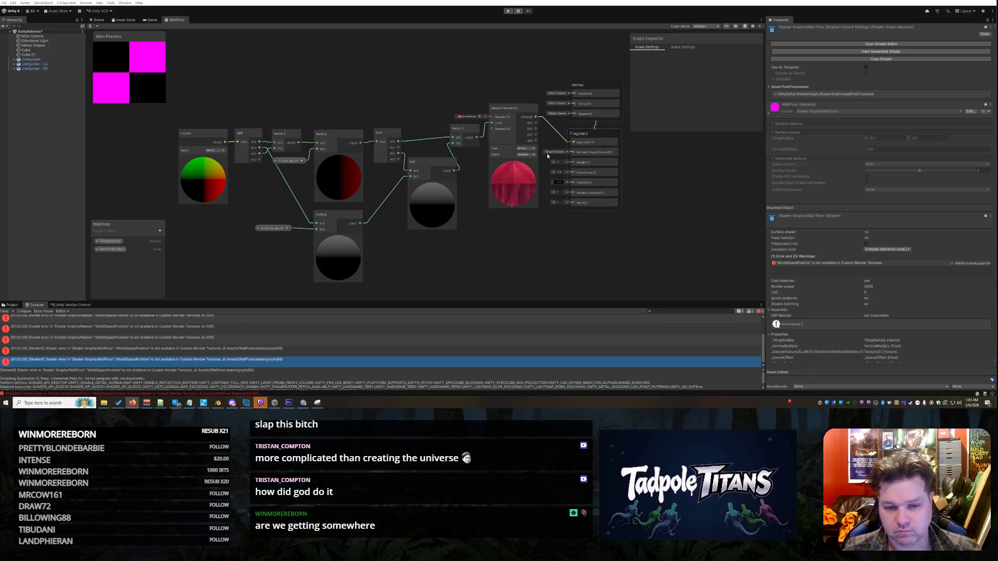
Snip the WallFloor node graph region with Snipping Tool and copy the capture.
click(317, 402)
click(188, 11)
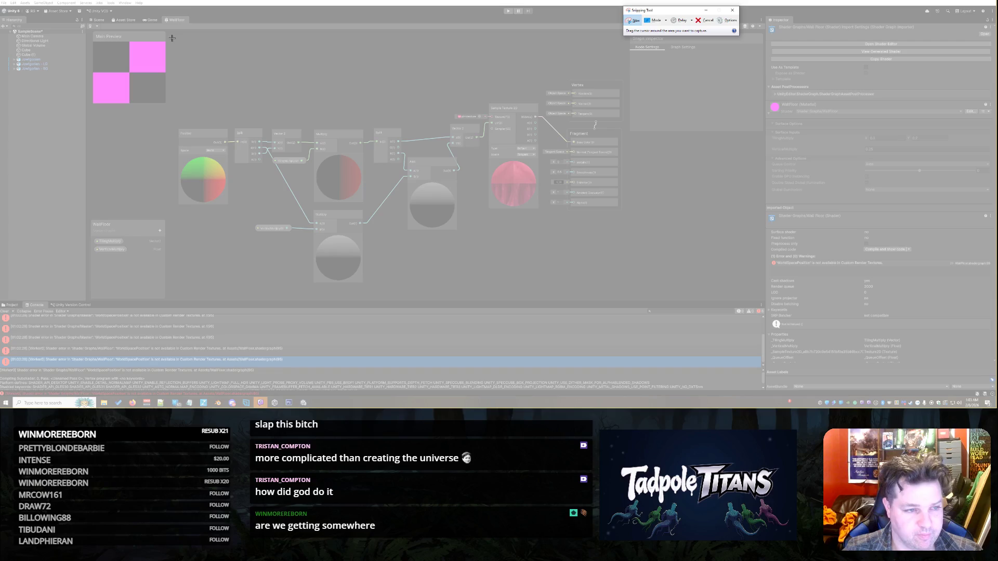
mouse_move(168, 55)
mouse_down()
mouse_move(506, 220)
mouse_move(582, 297)
mouse_move(627, 296)
mouse_up()
right_click(401, 161)
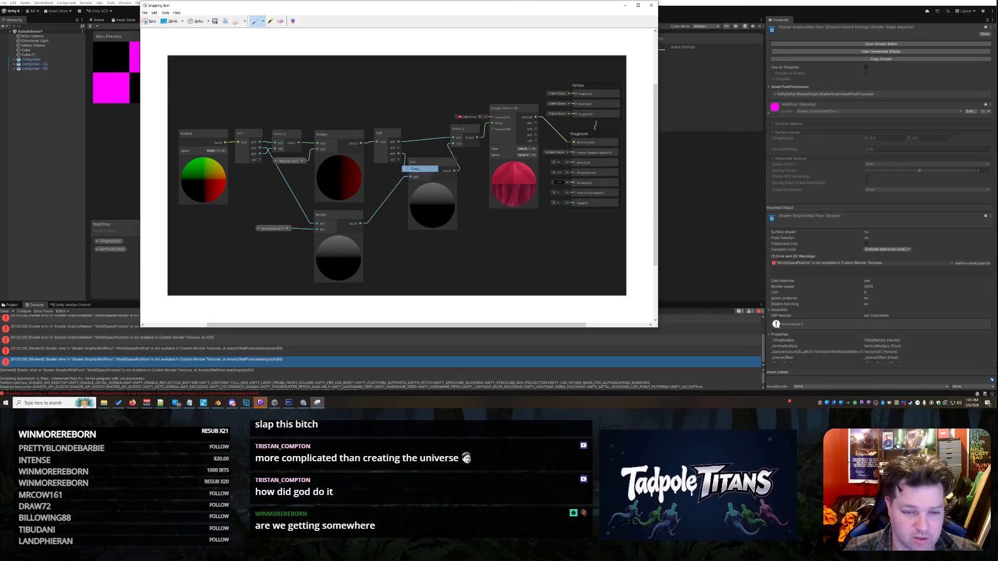
click(624, 5)
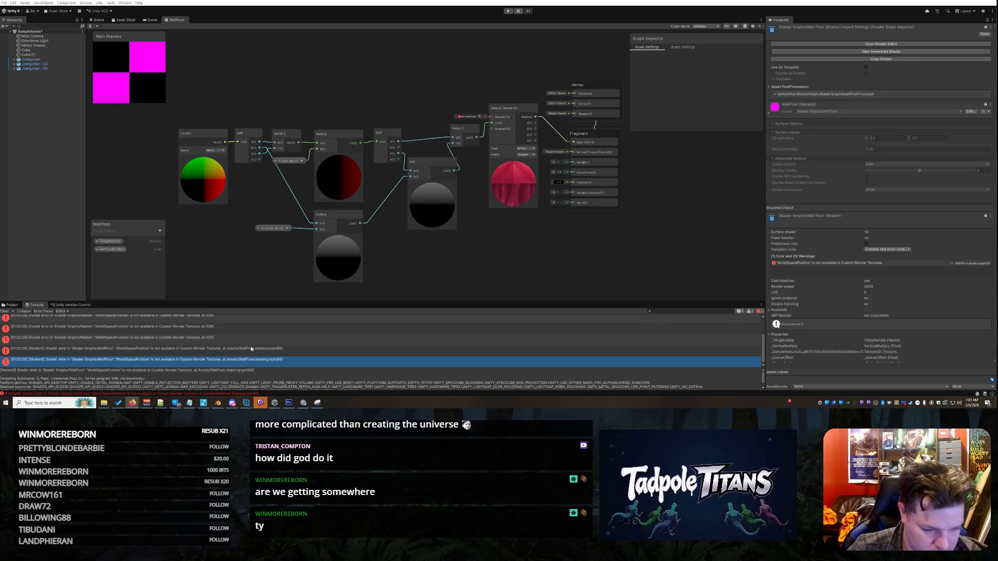
Enlarge the Console error list and reselect the WorldSpacePosition error details text.
scroll(686, 378, down, 1)
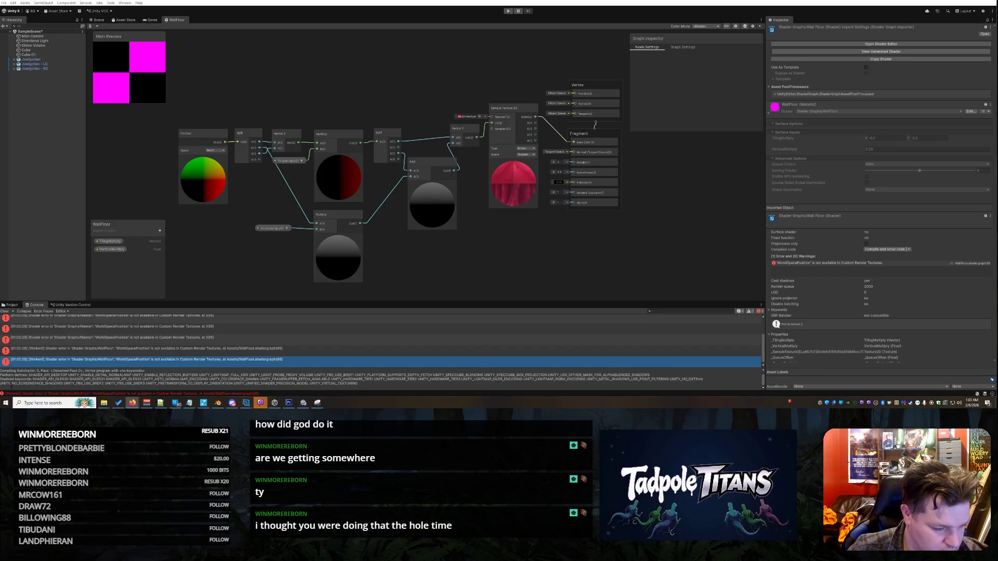
drag(5, 368, 5, 375)
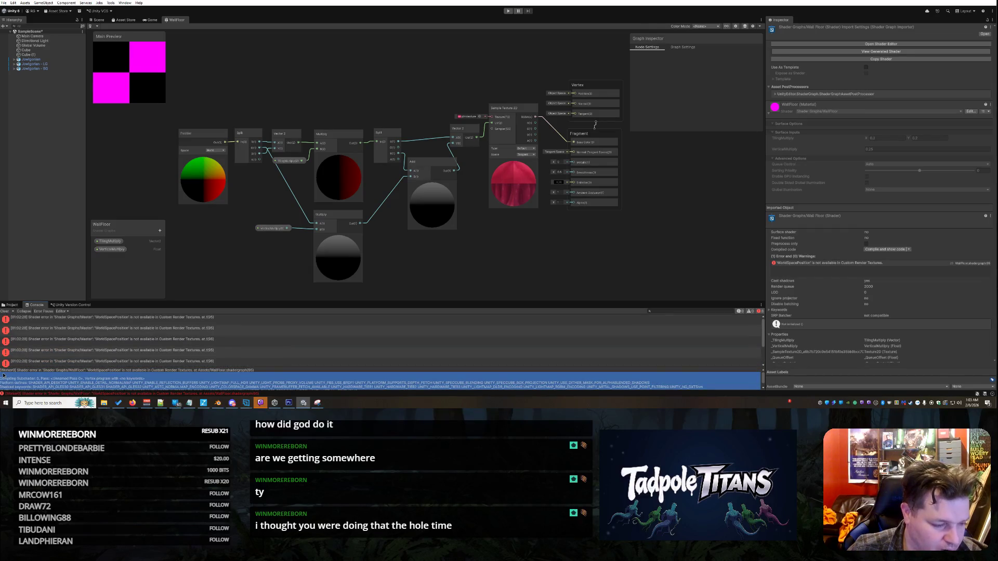
click(368, 387)
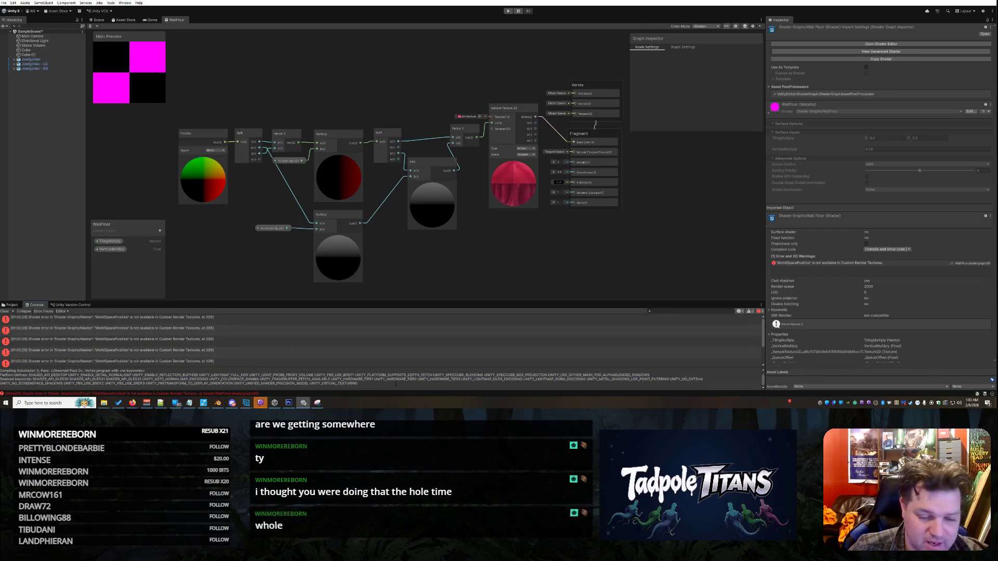
drag(368, 387, 4, 373)
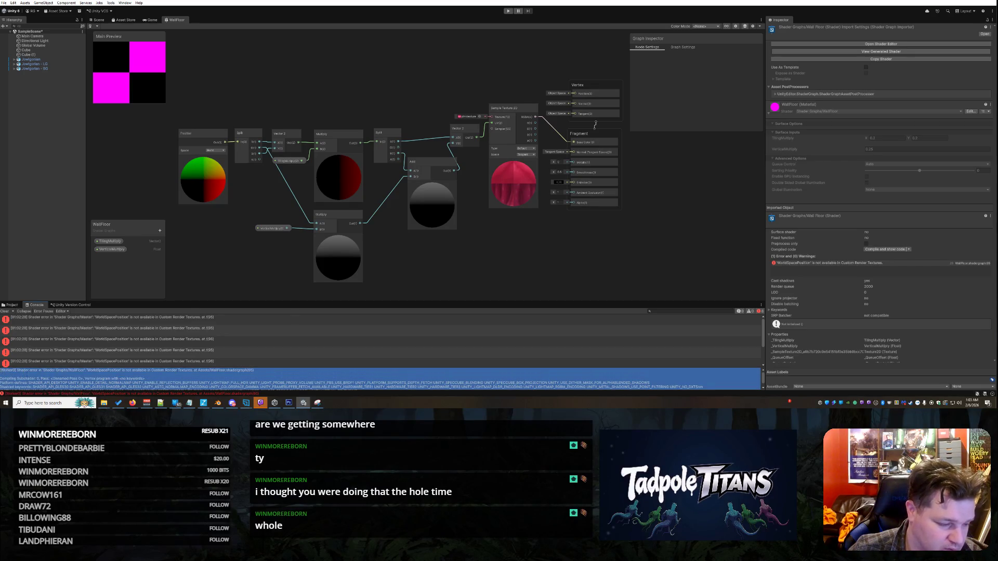
key(alt+Tab)
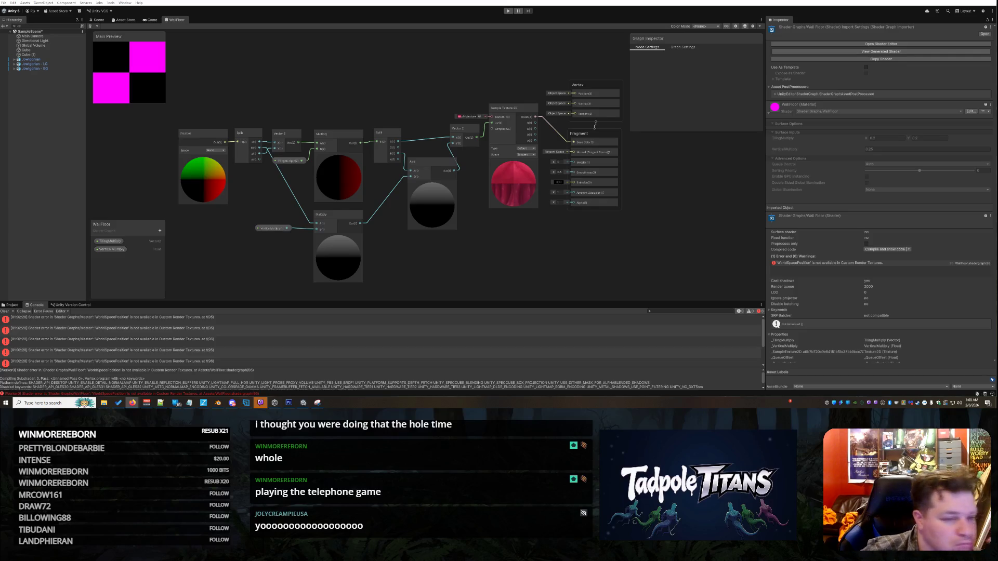
Close the WallFloor shader graph tab and delete the magenta floor and wall cubes.
right_click(179, 20)
click(196, 33)
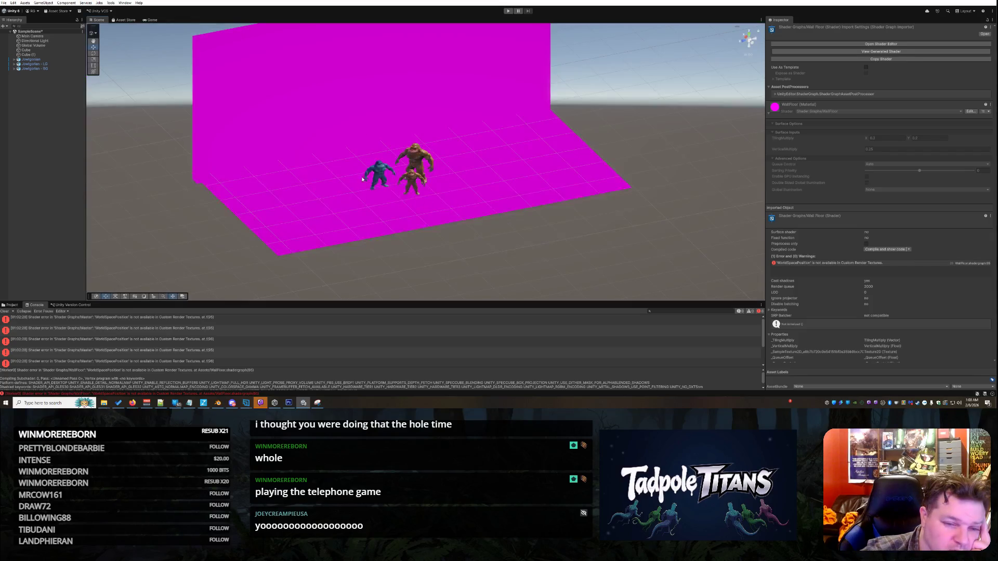
drag(544, 157, 535, 130)
click(535, 125)
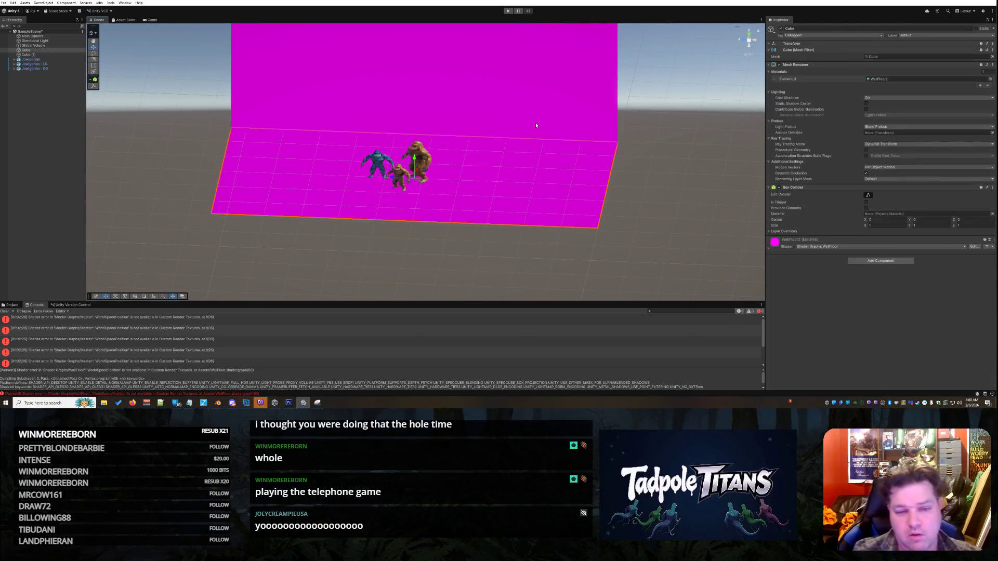
key(Delete)
click(487, 96)
key(Delete)
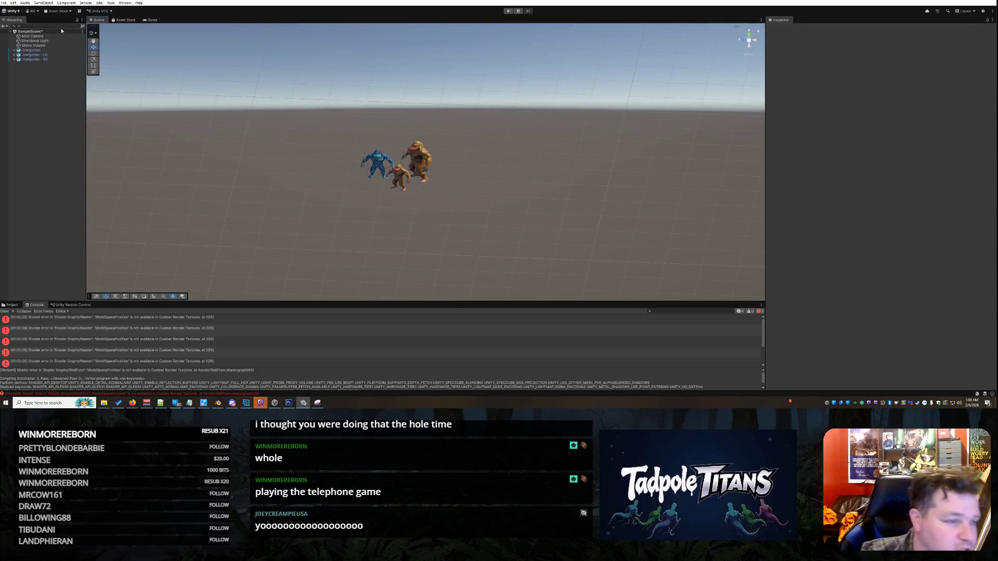
Dismiss the Hierarchy context menus and clear all Console messages.
right_click(158, 131)
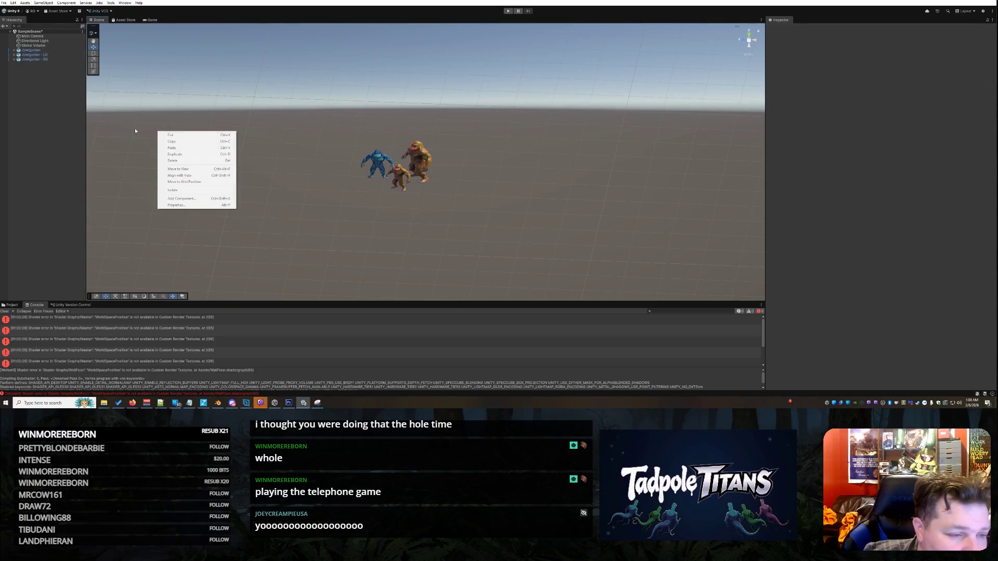
right_click(63, 132)
click(57, 285)
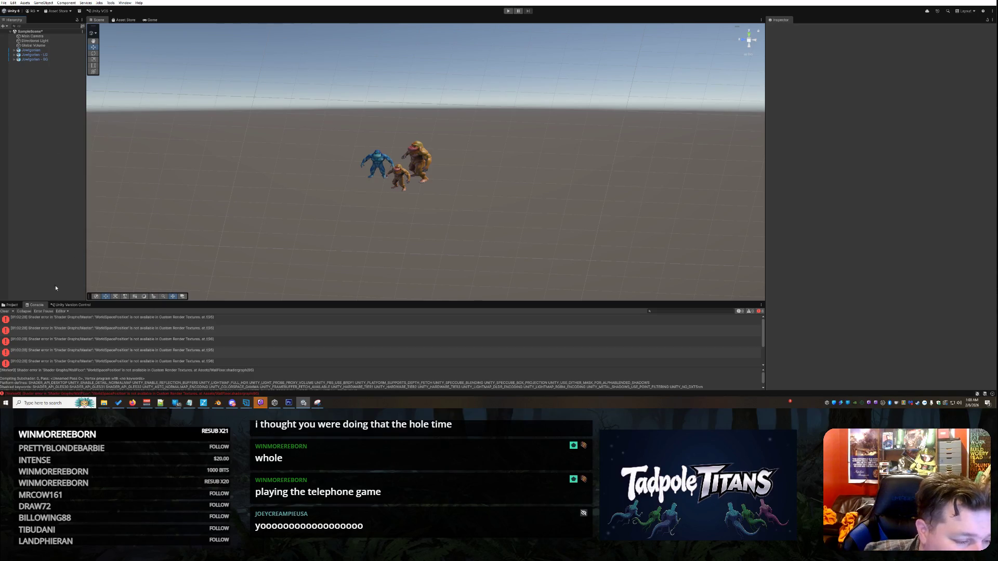
click(7, 311)
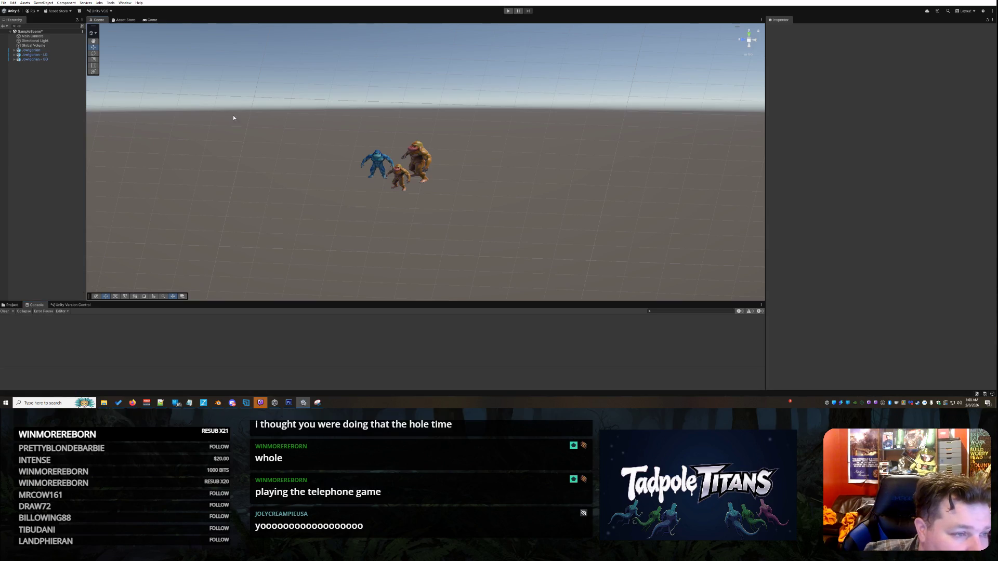
Add a 3D Object > Plane beneath the gorillas and show the Project assets.
right_click(51, 107)
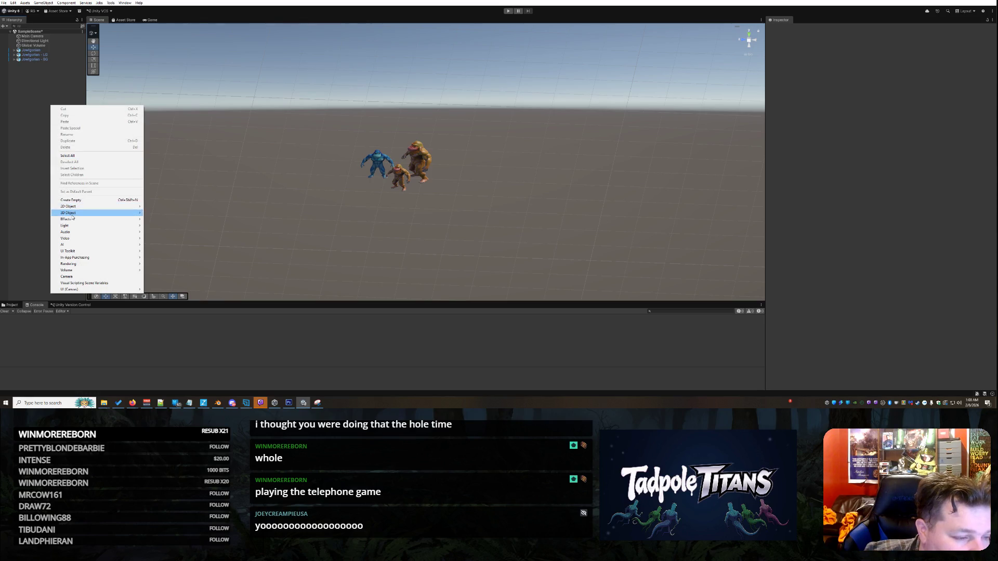
mouse_move(74, 214)
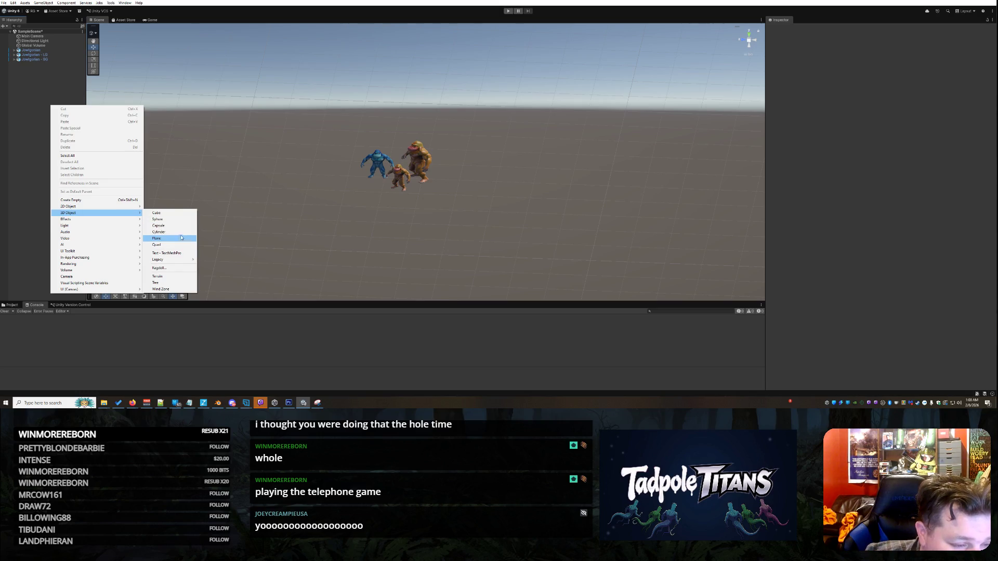
click(158, 238)
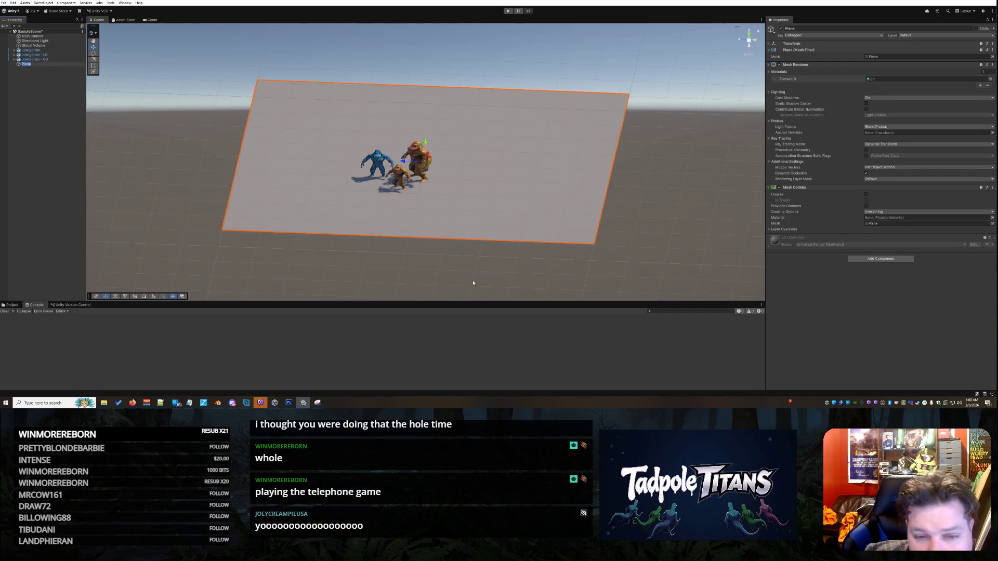
mouse_move(479, 274)
mouse_down()
mouse_move(526, 250)
mouse_move(364, 276)
mouse_up()
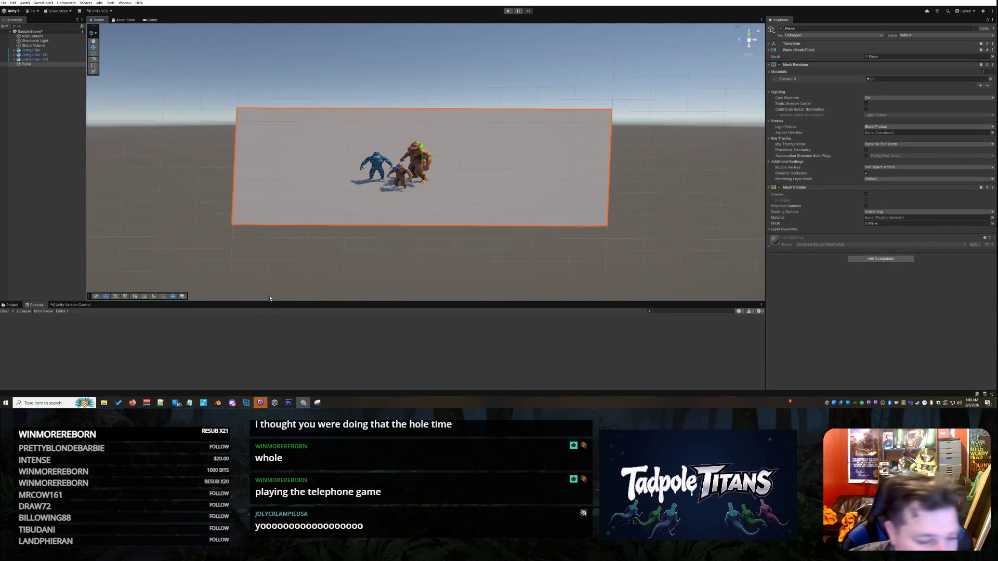
click(17, 306)
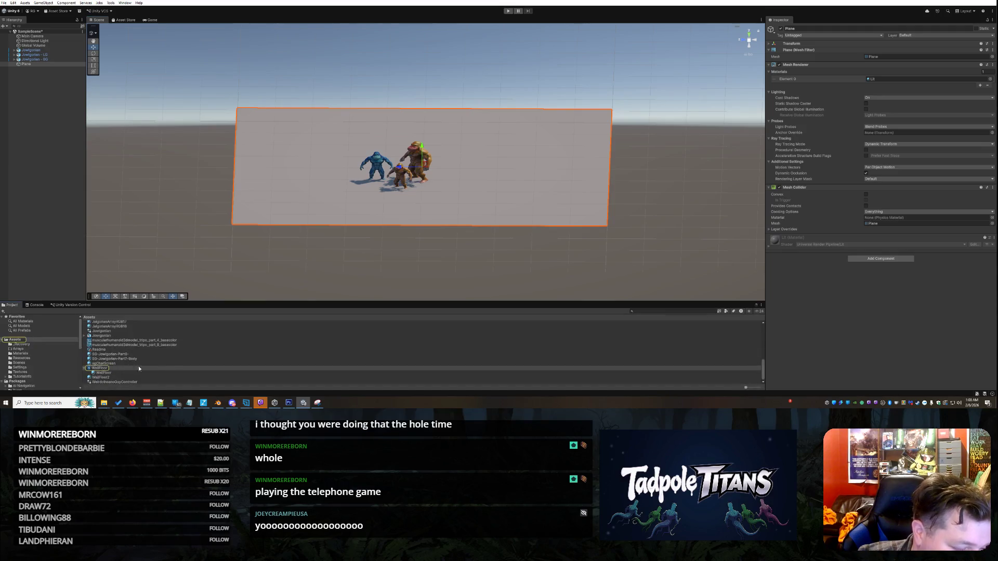
click(105, 379)
drag(108, 381, 275, 209)
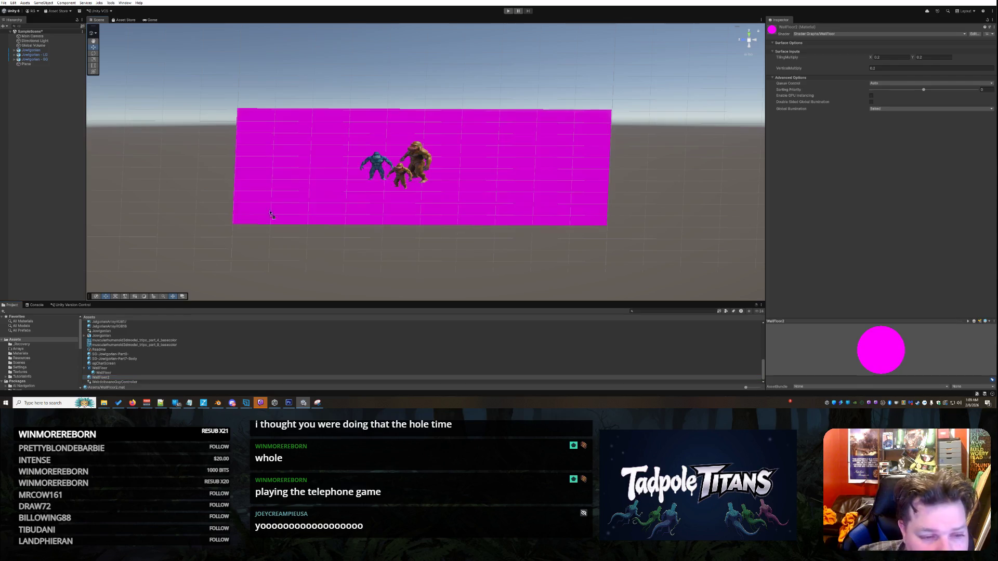
click(36, 305)
click(508, 11)
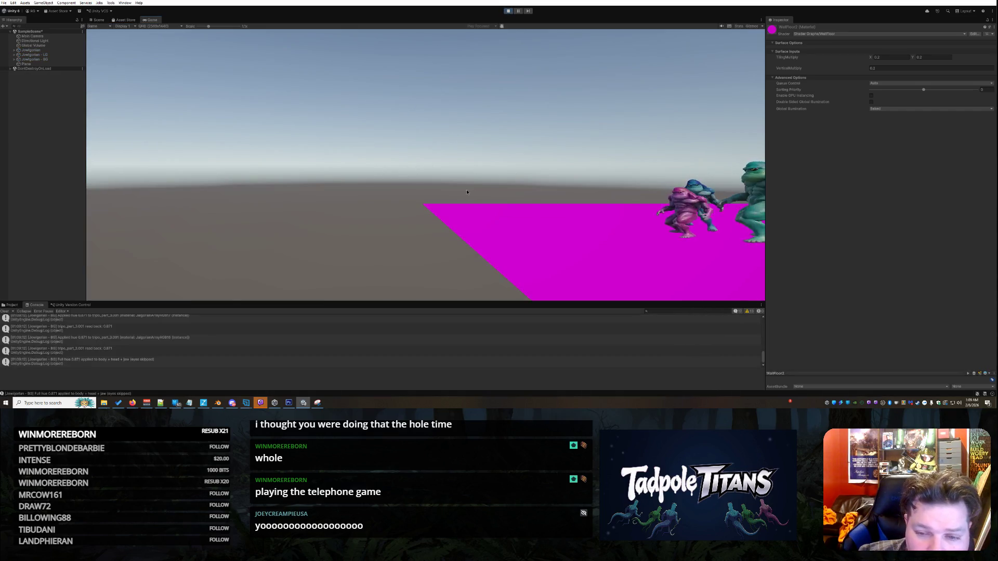
click(97, 19)
mouse_move(468, 156)
mouse_down()
mouse_move(513, 150)
mouse_move(515, 172)
mouse_move(519, 156)
mouse_up()
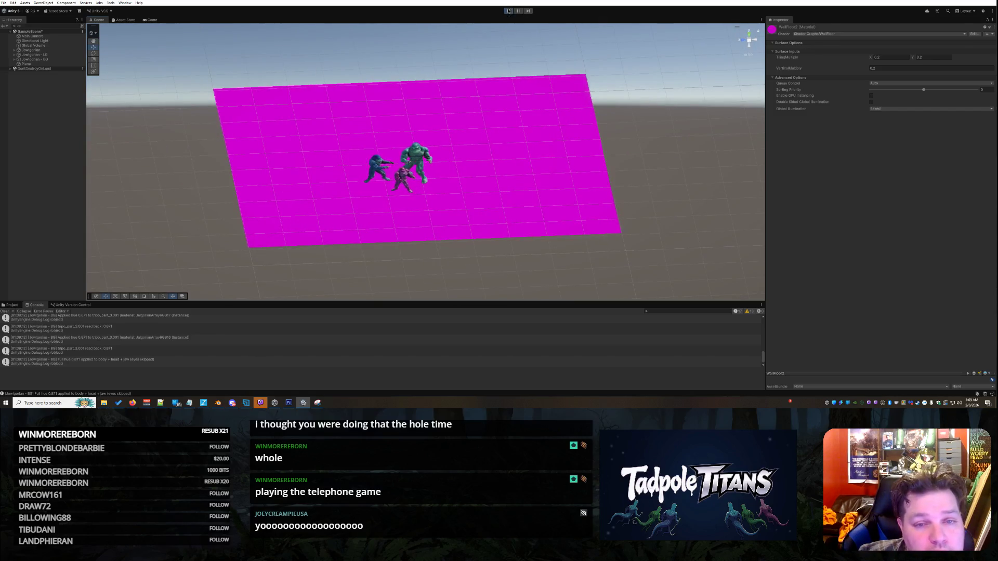
click(508, 11)
drag(459, 228, 442, 235)
scroll(79, 346, up, 3)
scroll(78, 344, up, 5)
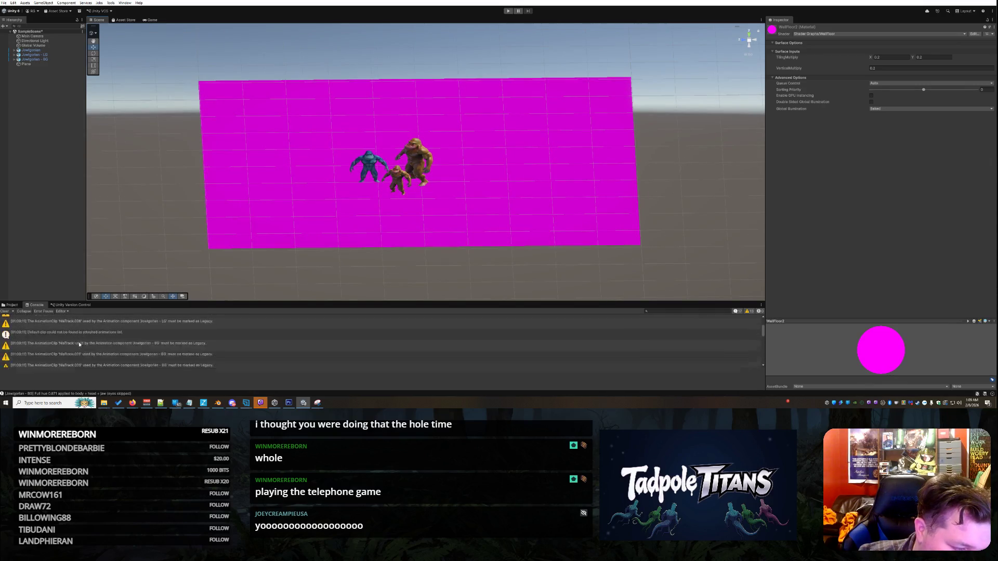
scroll(79, 334, down, 8)
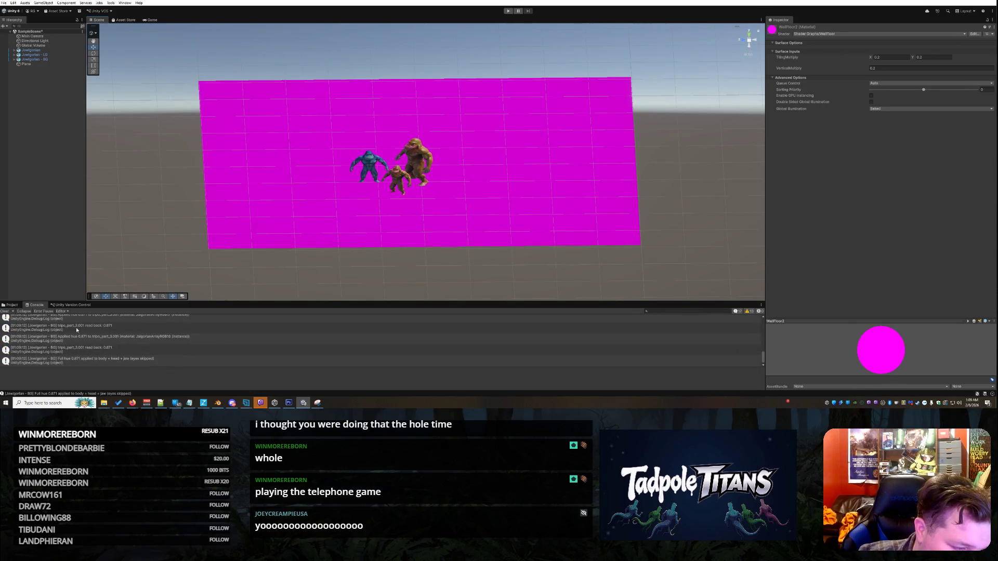
click(11, 305)
click(270, 221)
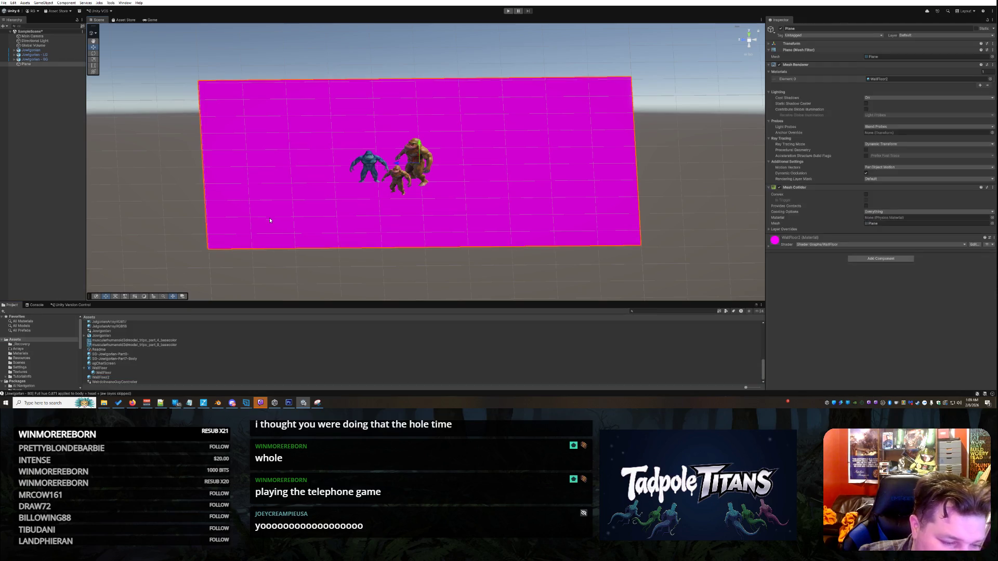
mouse_move(334, 250)
mouse_down()
mouse_move(466, 258)
mouse_move(737, 245)
mouse_up()
click(768, 248)
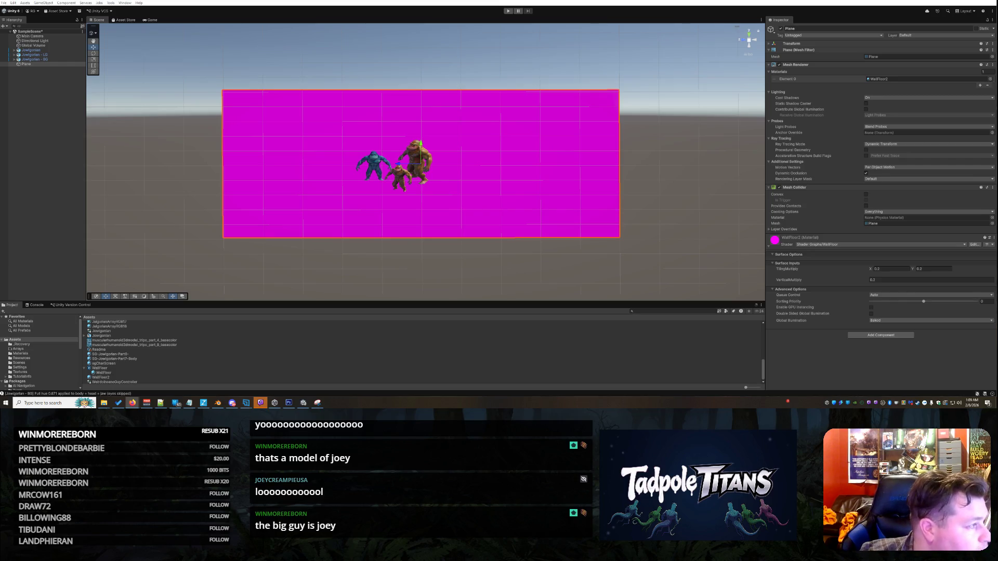
click(578, 155)
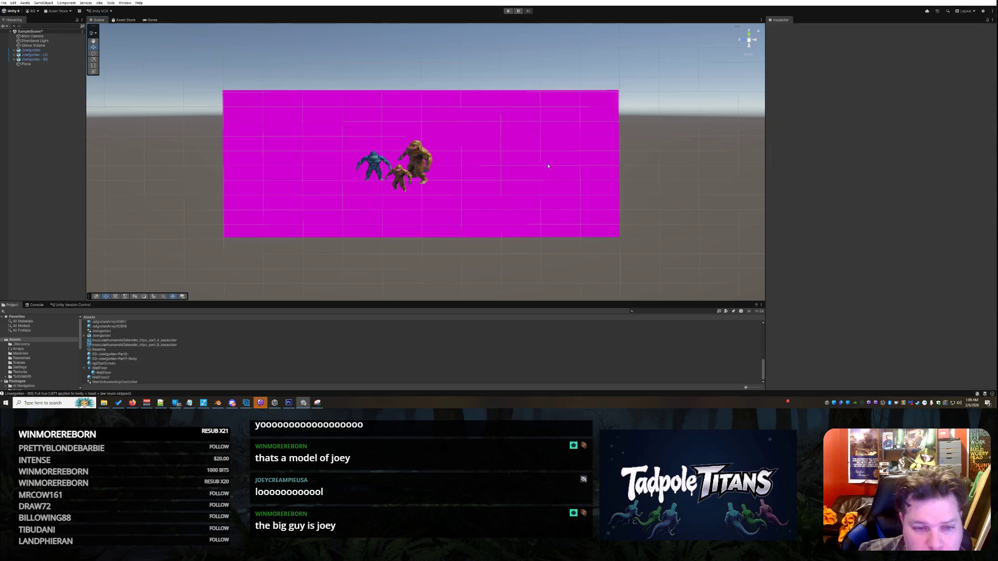
mouse_move(132, 182)
mouse_down()
mouse_move(338, 182)
mouse_move(431, 208)
mouse_up()
click(431, 207)
scroll(587, 266, up, 3)
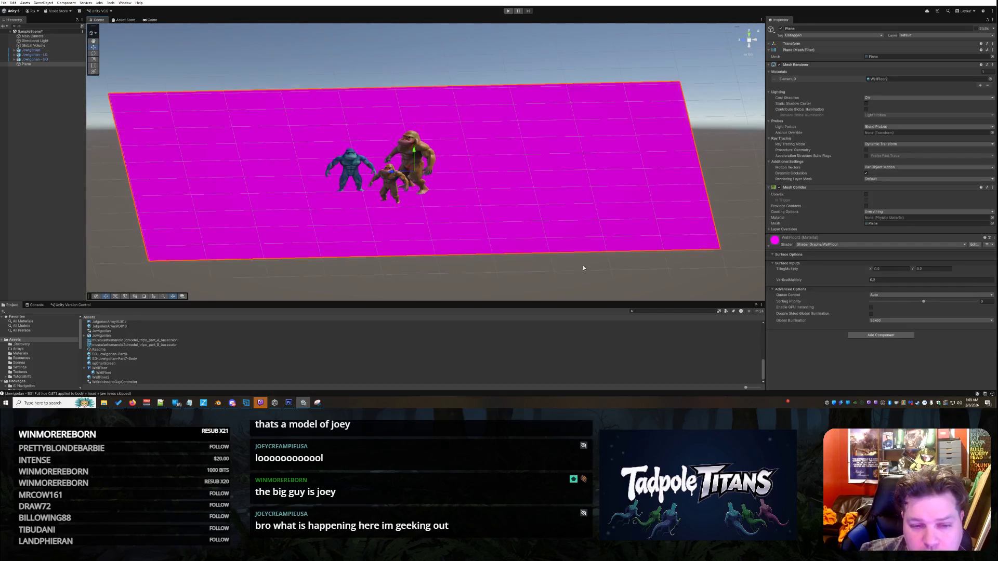
scroll(406, 218, up, 3)
click(370, 187)
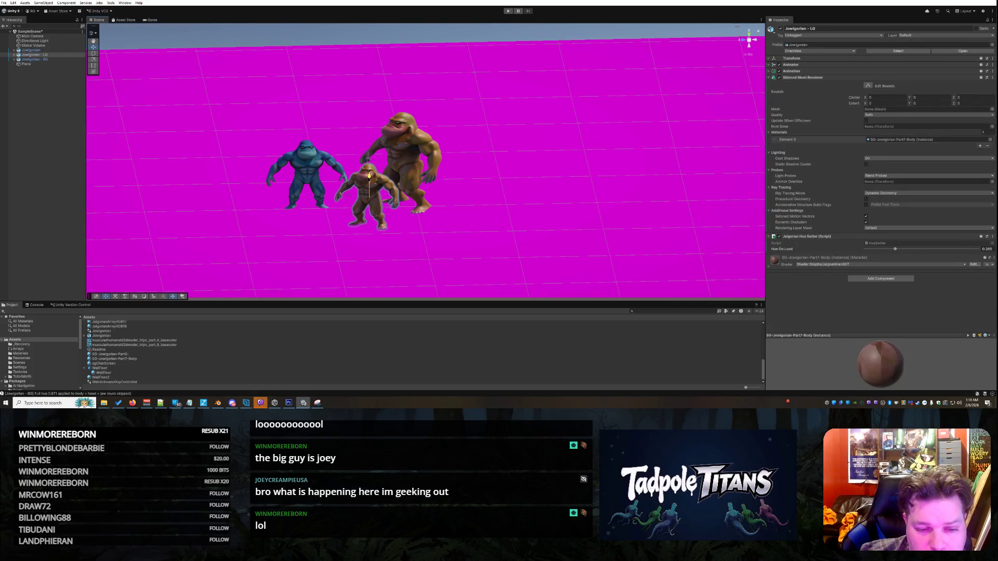
click(318, 165)
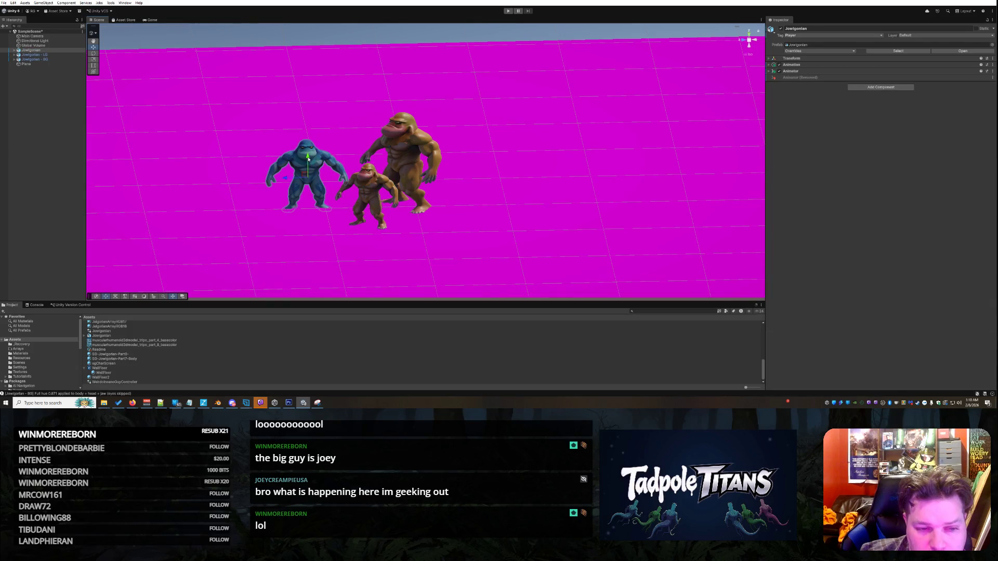
click(408, 145)
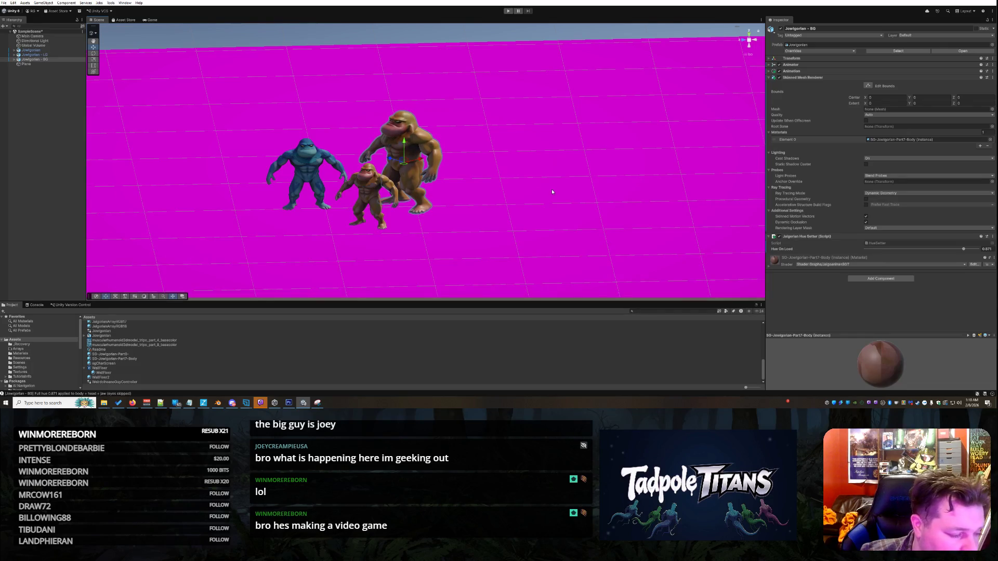
scroll(551, 192, down, 5)
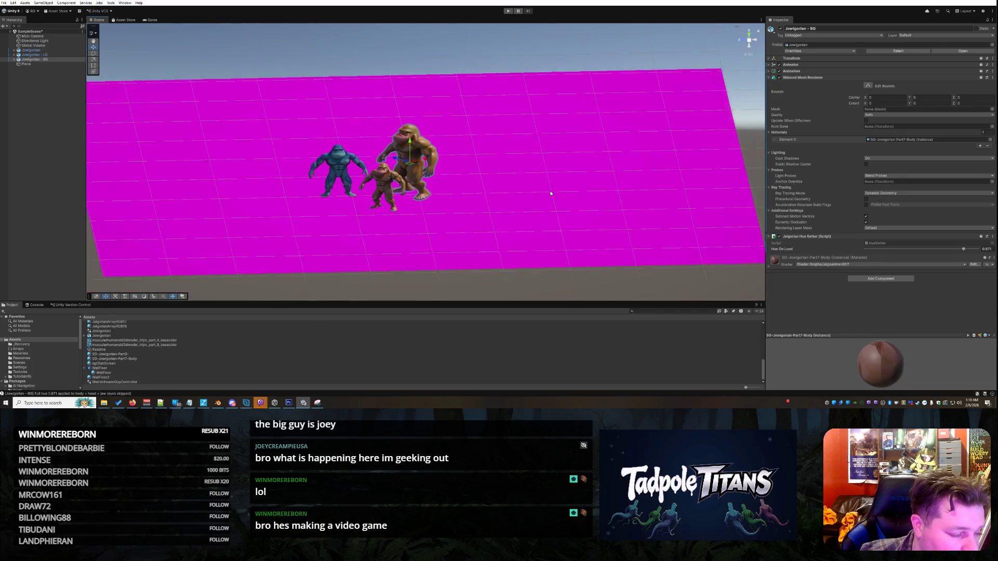
click(427, 285)
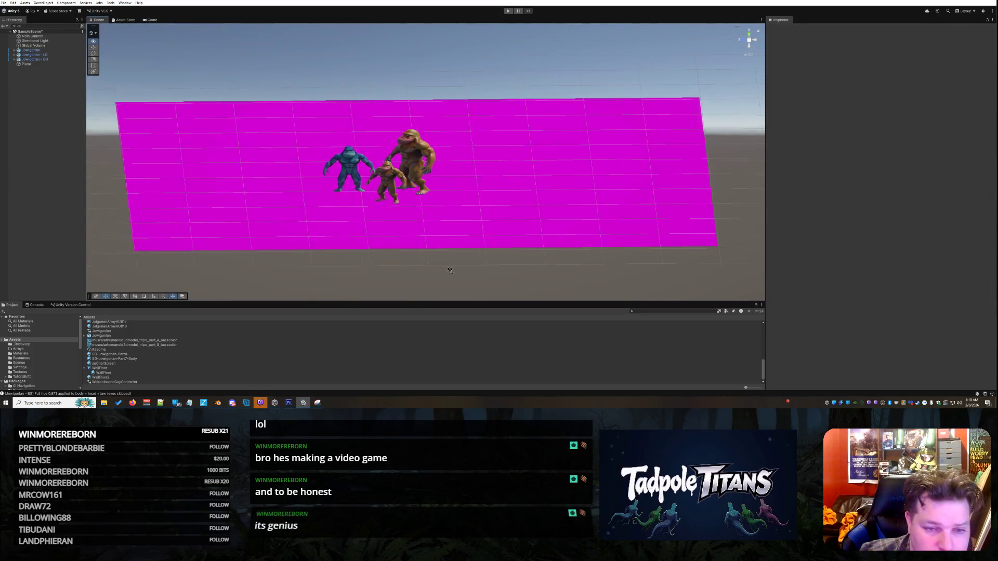
mouse_move(451, 271)
mouse_down()
mouse_move(441, 261)
mouse_move(545, 265)
mouse_move(431, 257)
mouse_move(465, 233)
mouse_up()
click(465, 232)
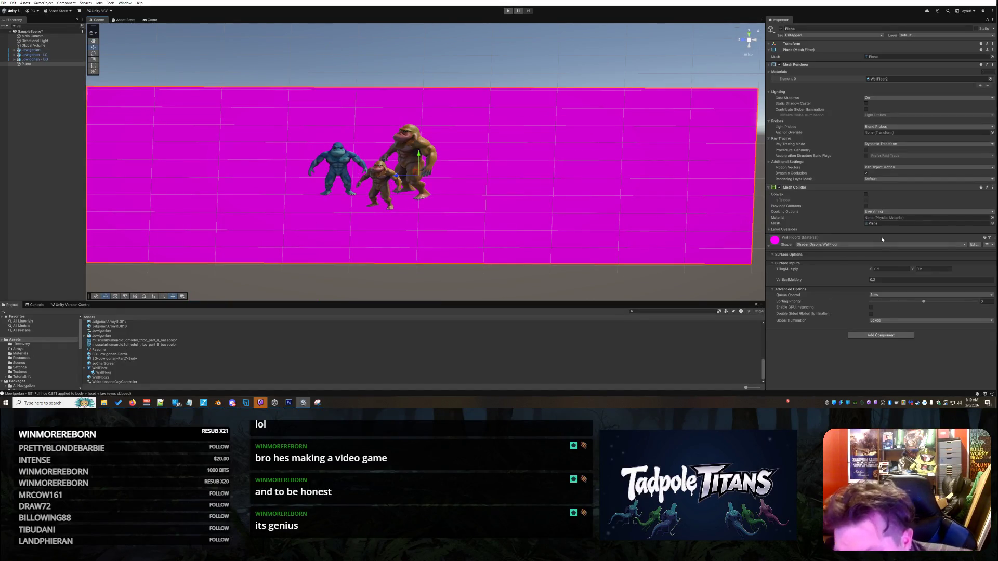
Delete the WallFloor2 material from the project.
click(113, 378)
right_click(114, 378)
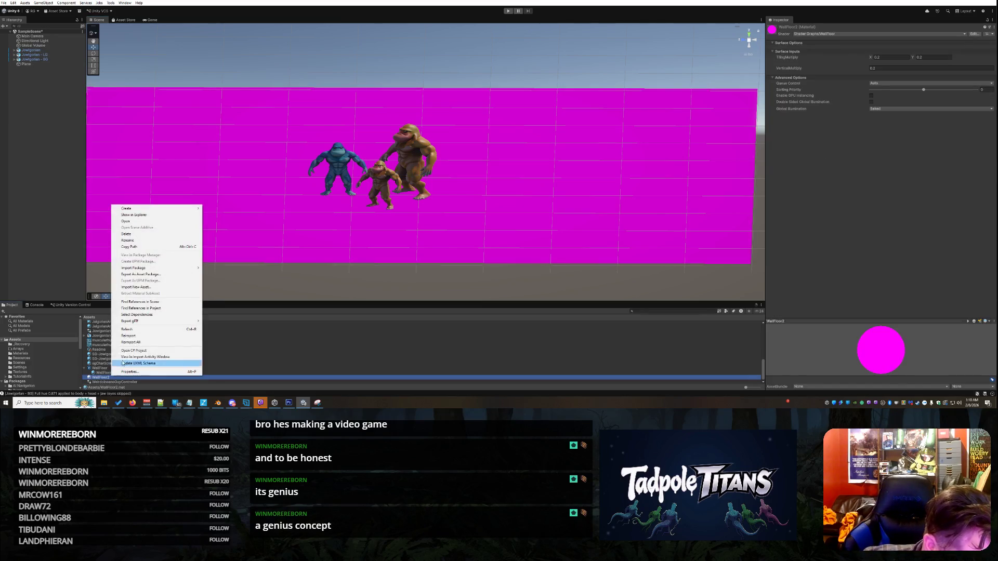
click(136, 237)
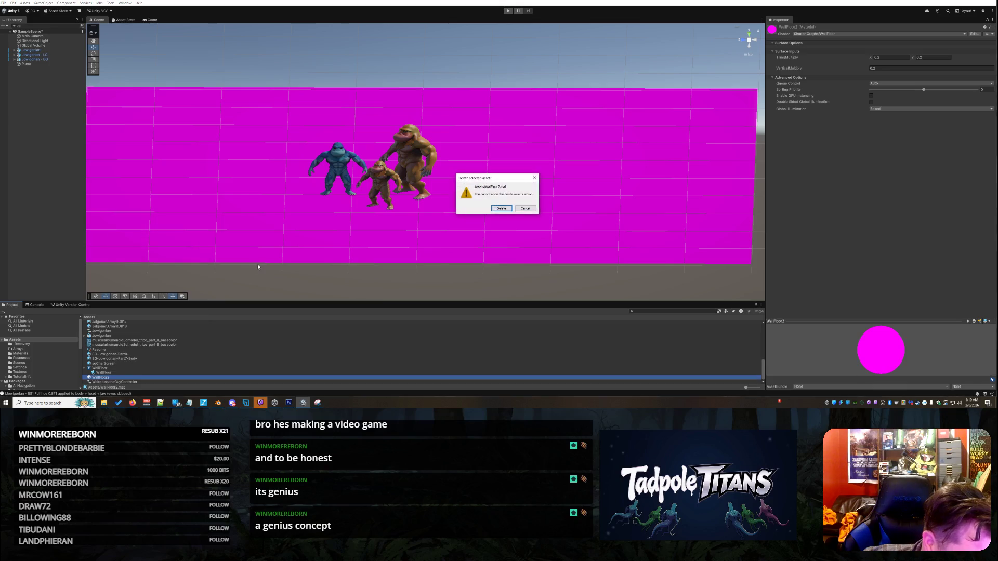
click(500, 208)
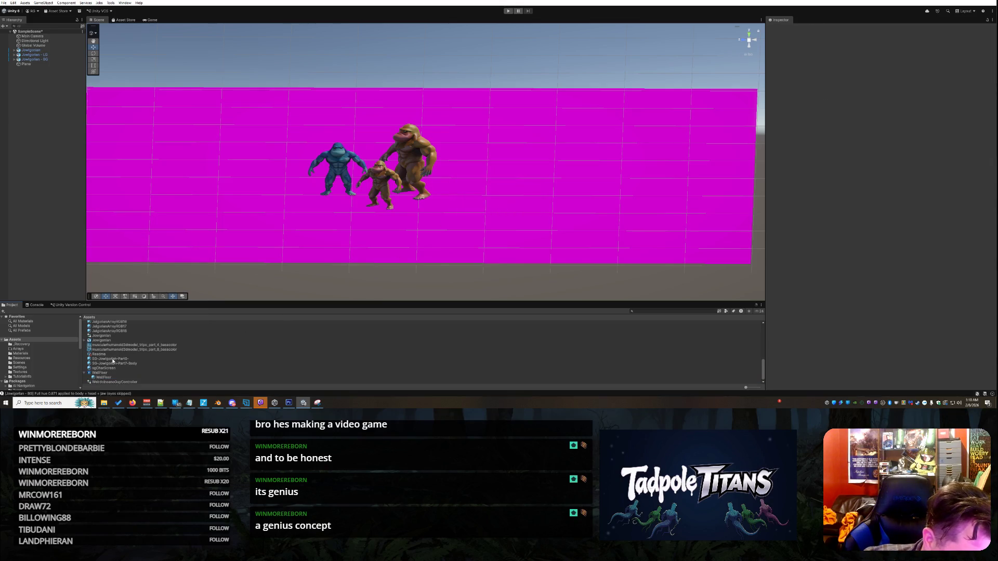
Create a TestSeamless material from the WallFloor shader graph and apply it to the wall.
right_click(113, 374)
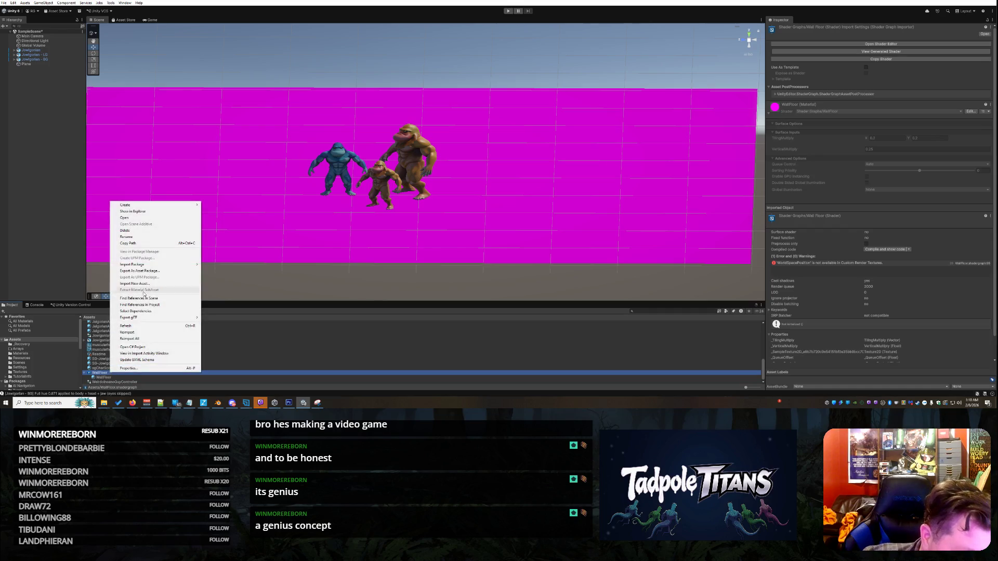
mouse_move(140, 208)
click(216, 211)
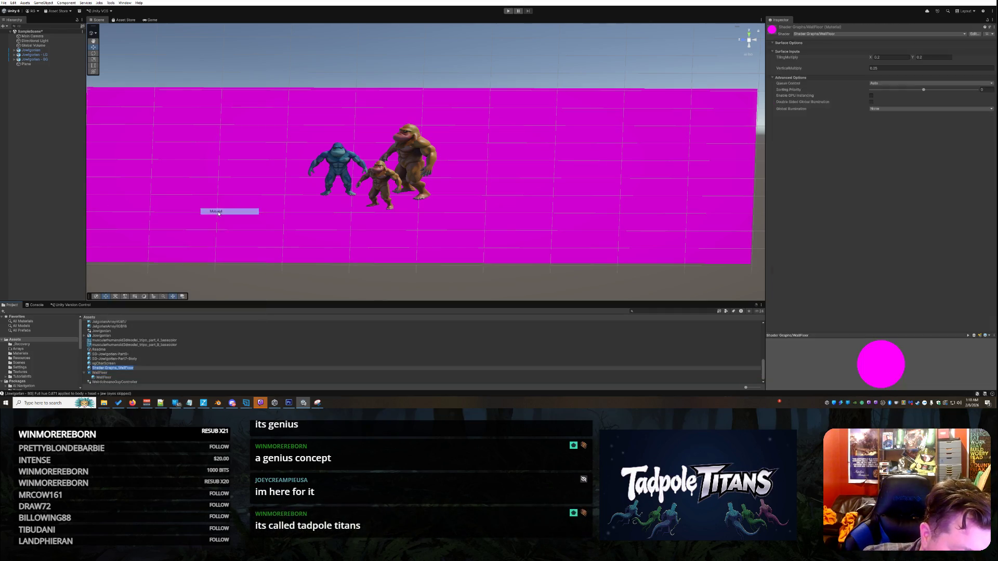
text(TestS)
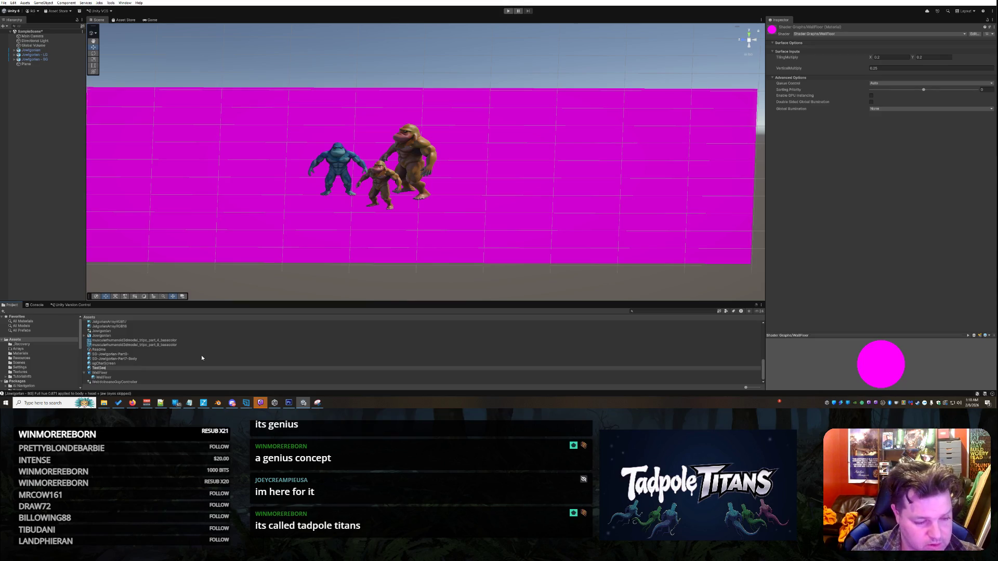
text(eamless)
key(Return)
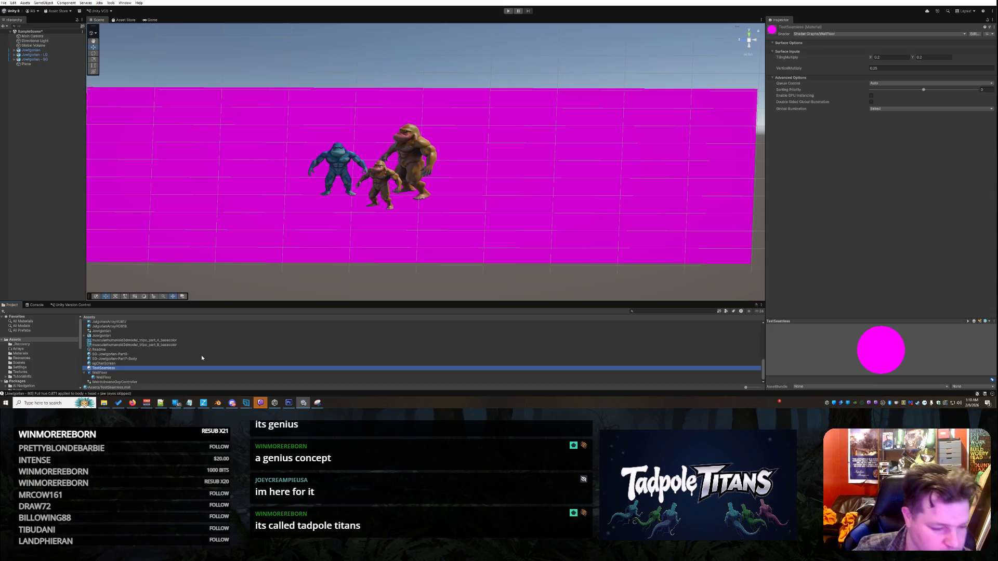
drag(108, 369, 177, 244)
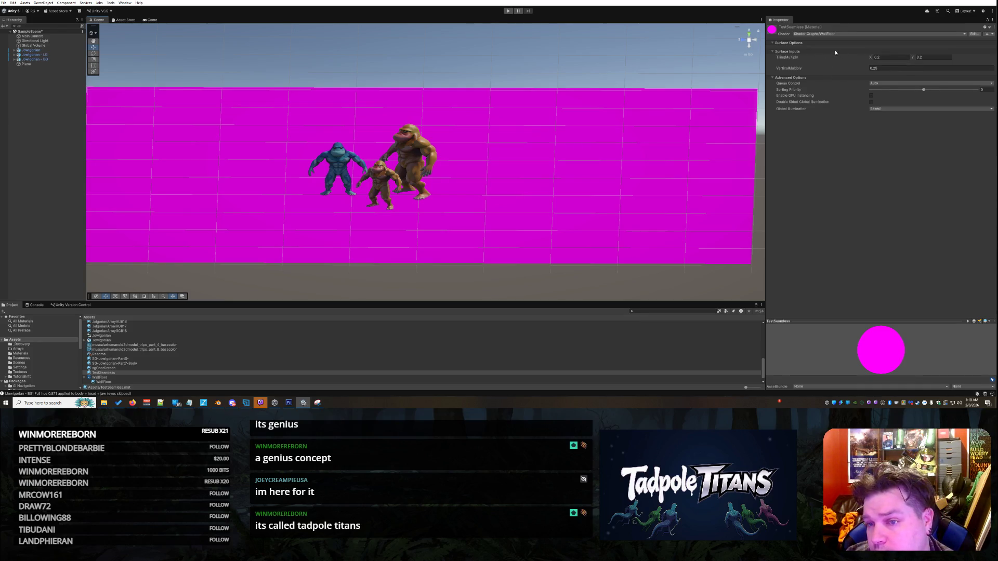
click(106, 379)
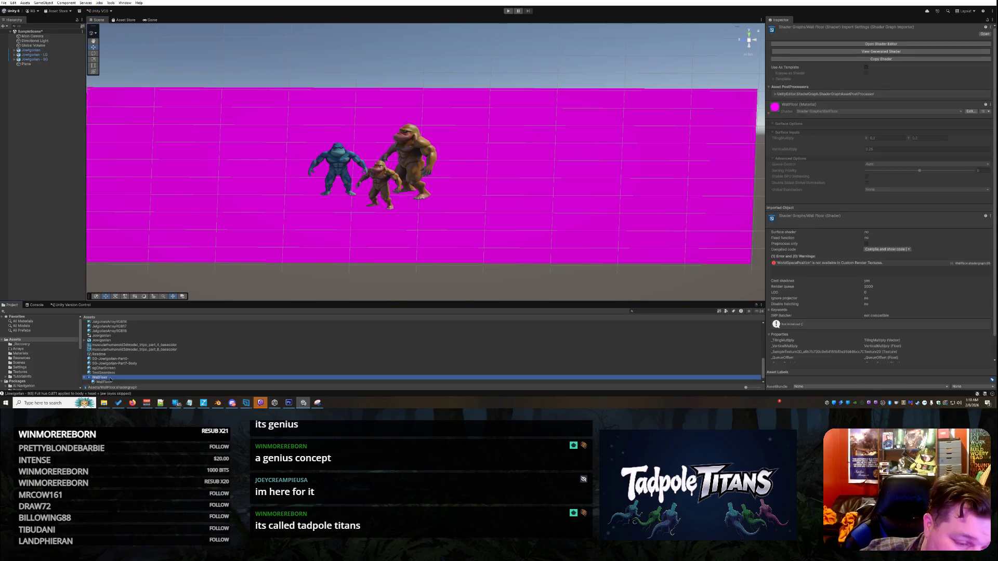
Remove the Custom Render Texture active target from the WallFloor shader graph and save it.
double_click(164, 377)
click(36, 305)
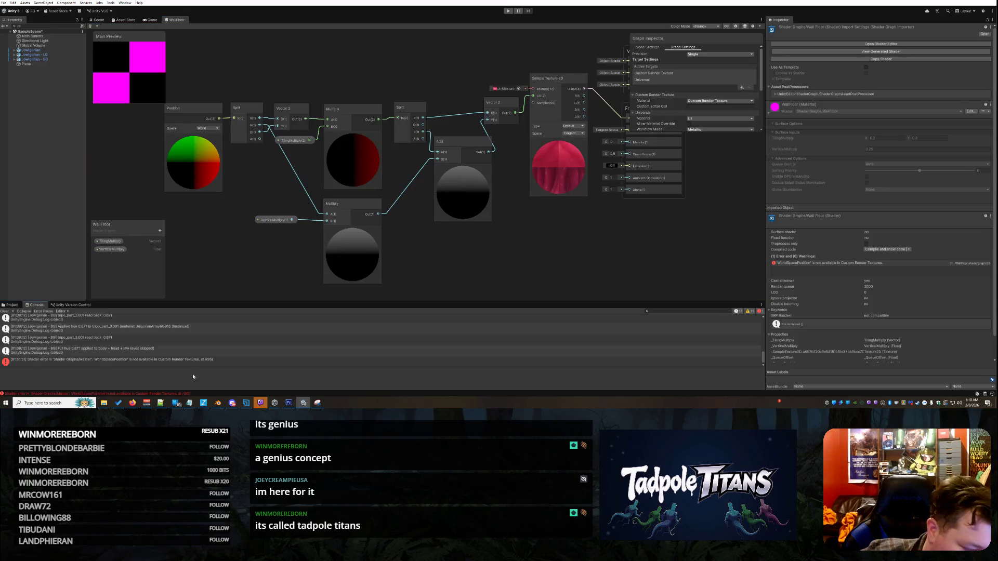
click(125, 363)
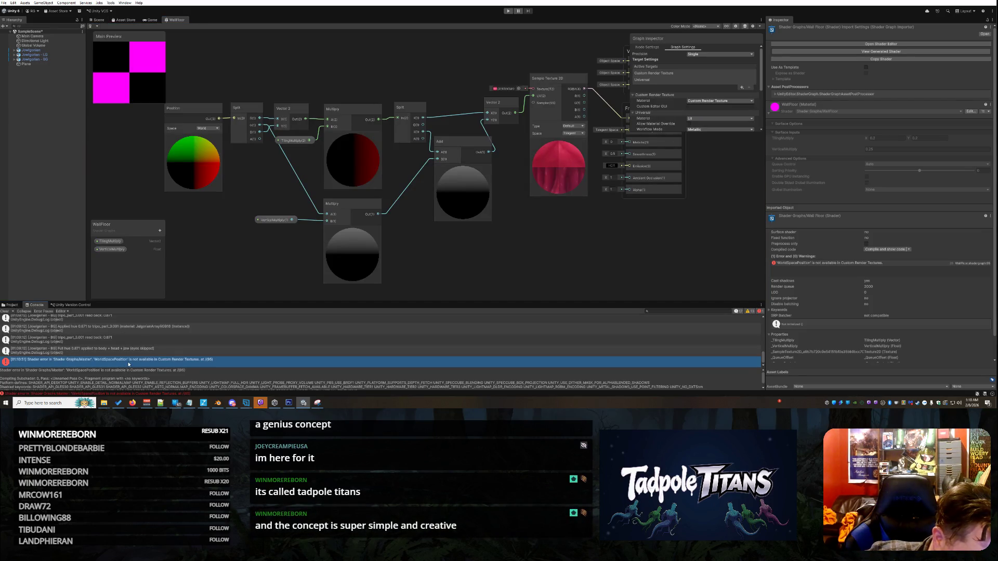
scroll(234, 382, down, 1)
mouse_move(380, 388)
mouse_down()
mouse_move(2, 376)
mouse_move(2, 367)
mouse_up()
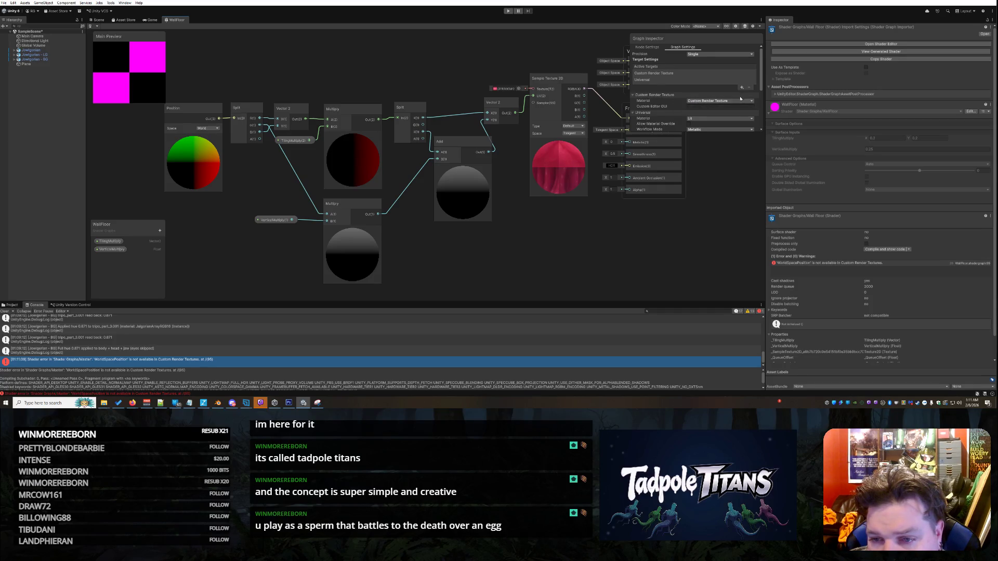
click(656, 75)
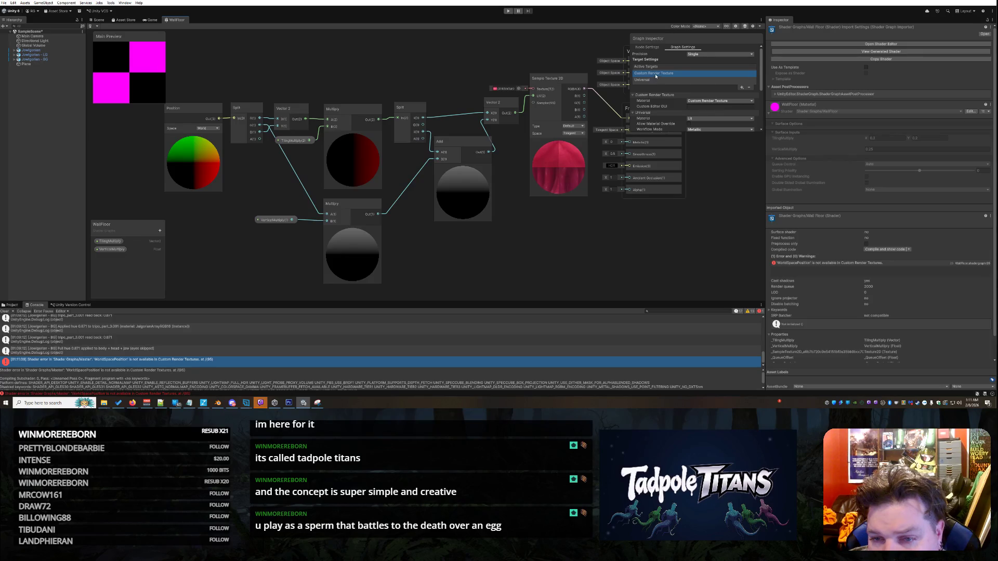
click(749, 88)
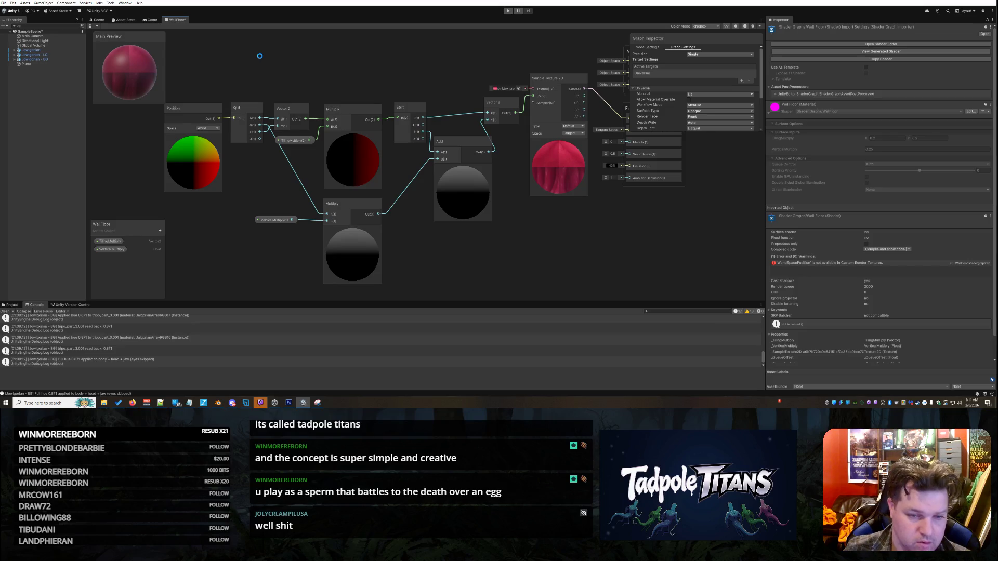
key(ctrl+s)
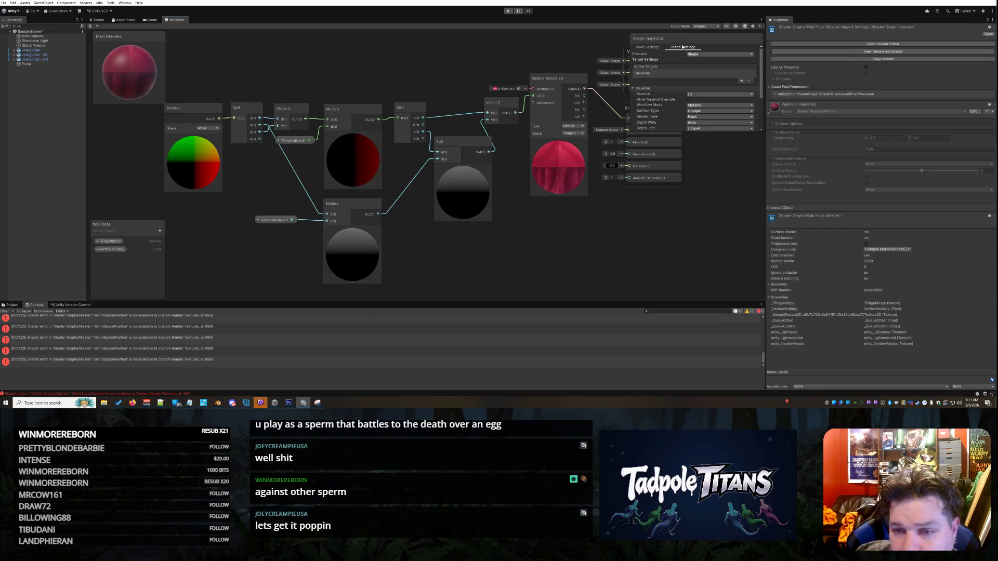
Close the shader graph editor and orbit the Scene to see the textured wall.
click(551, 78)
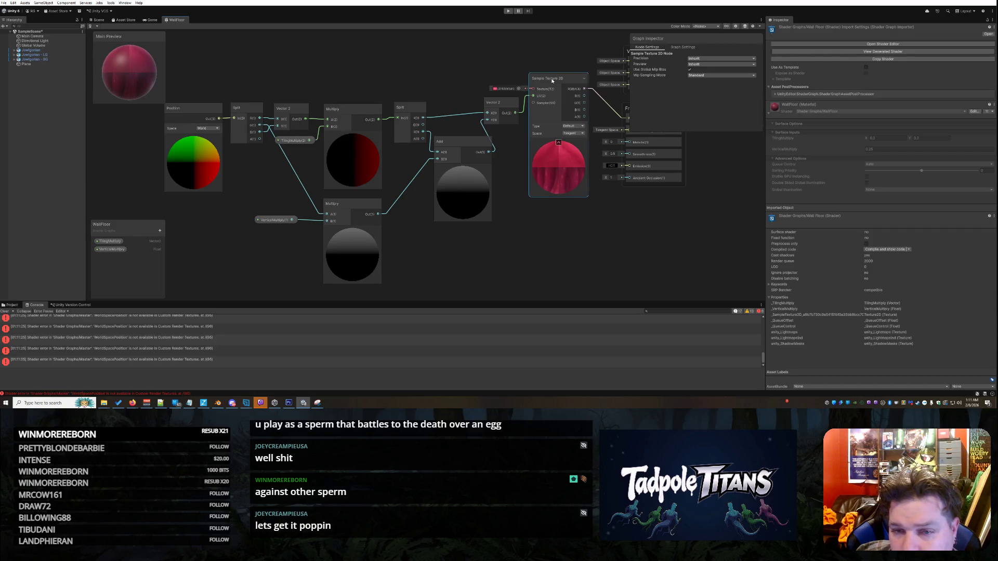
click(682, 47)
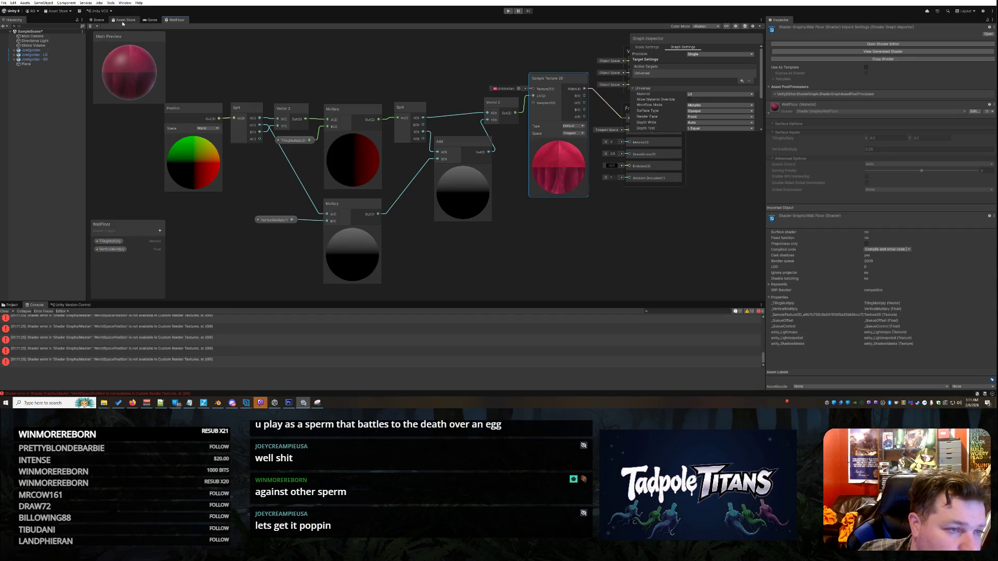
right_click(180, 19)
click(195, 33)
mouse_move(457, 216)
mouse_down()
mouse_move(521, 196)
mouse_move(546, 201)
mouse_move(425, 218)
mouse_move(447, 183)
mouse_move(457, 208)
mouse_up()
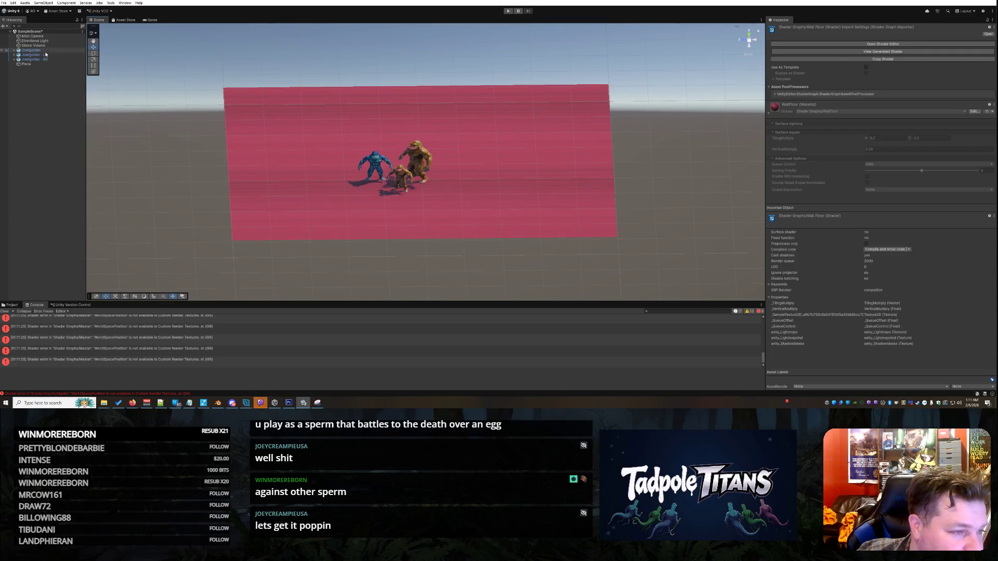
Clear the scene selection and frame the floor from a slightly raised angle.
right_click(235, 157)
right_click(191, 154)
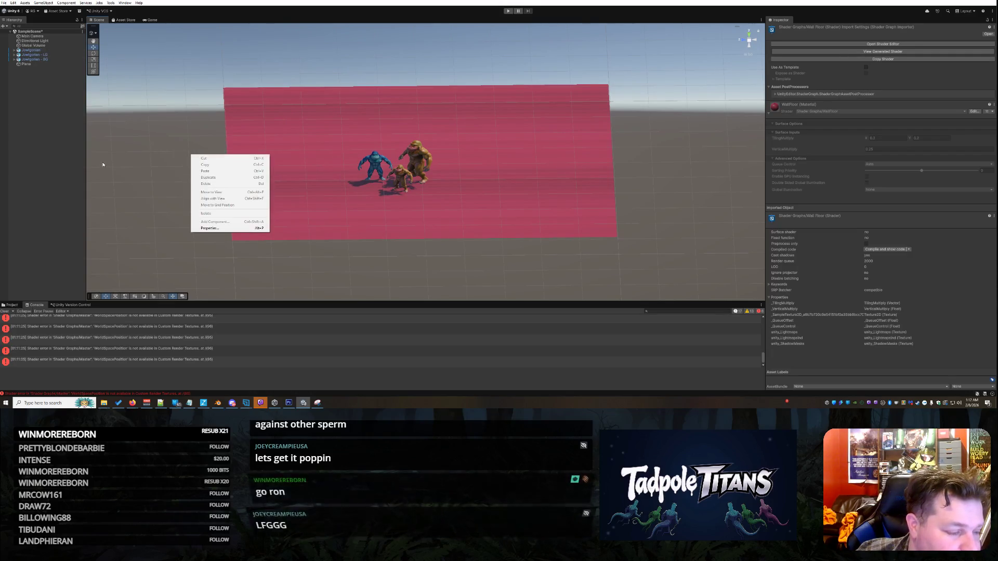
click(60, 86)
right_click(145, 152)
click(215, 154)
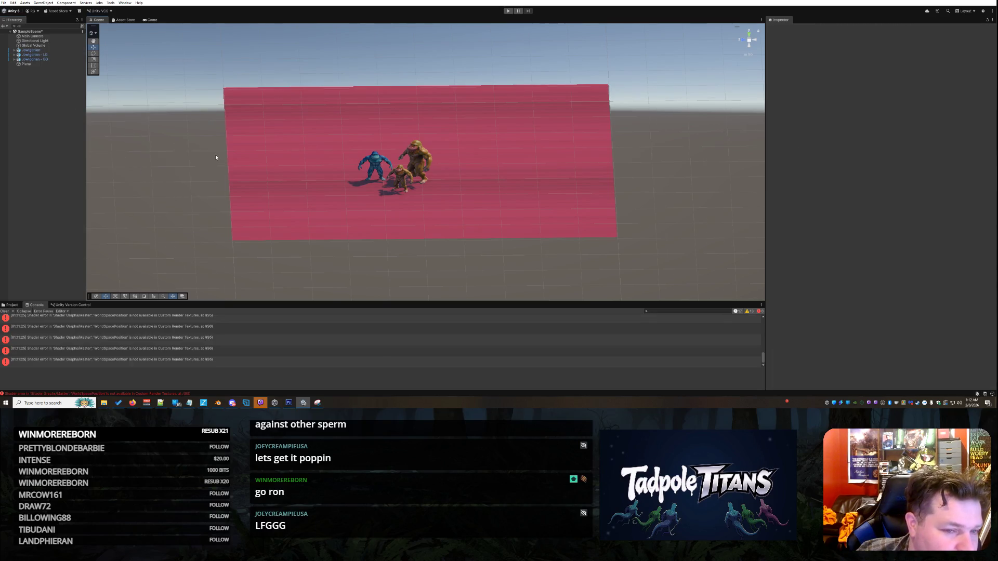
scroll(198, 165, up, 2)
drag(176, 174, 174, 177)
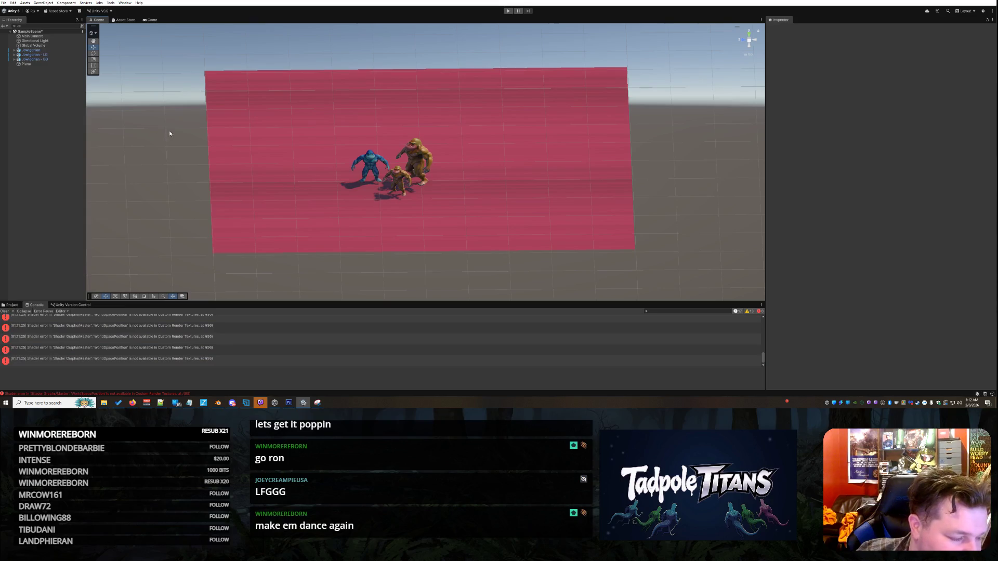
Add a new cube and move it to the left side of the plane.
right_click(37, 145)
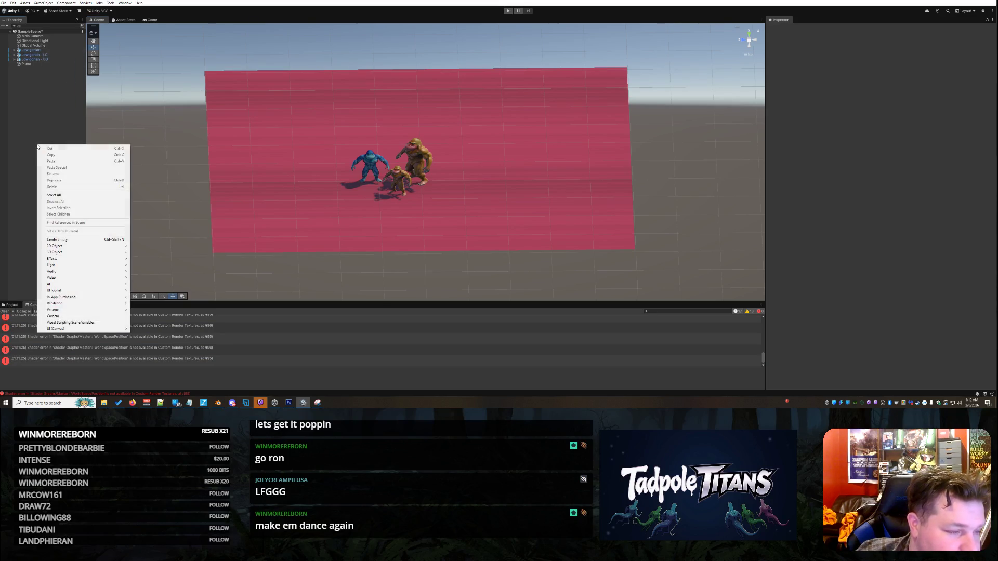
mouse_move(128, 252)
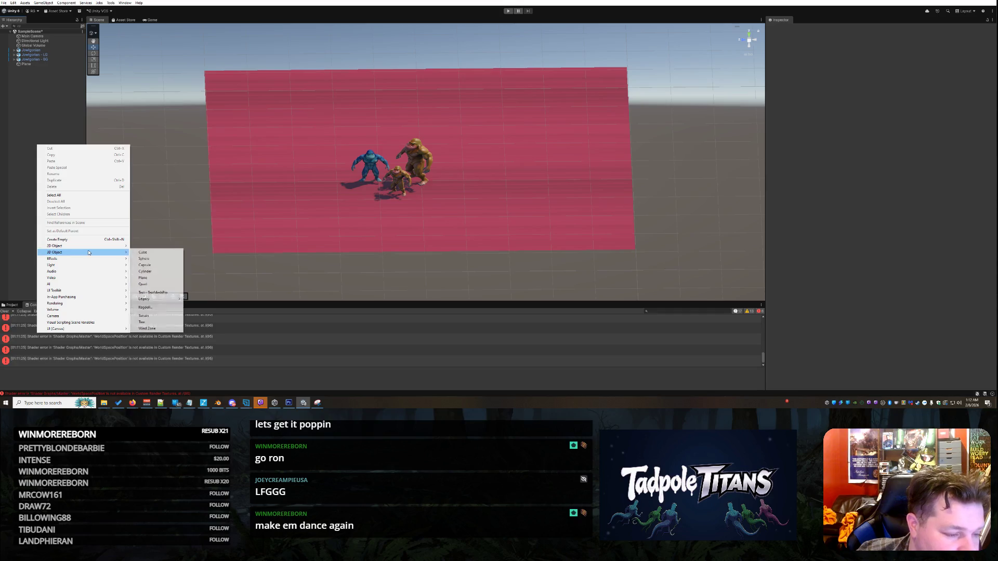
click(140, 252)
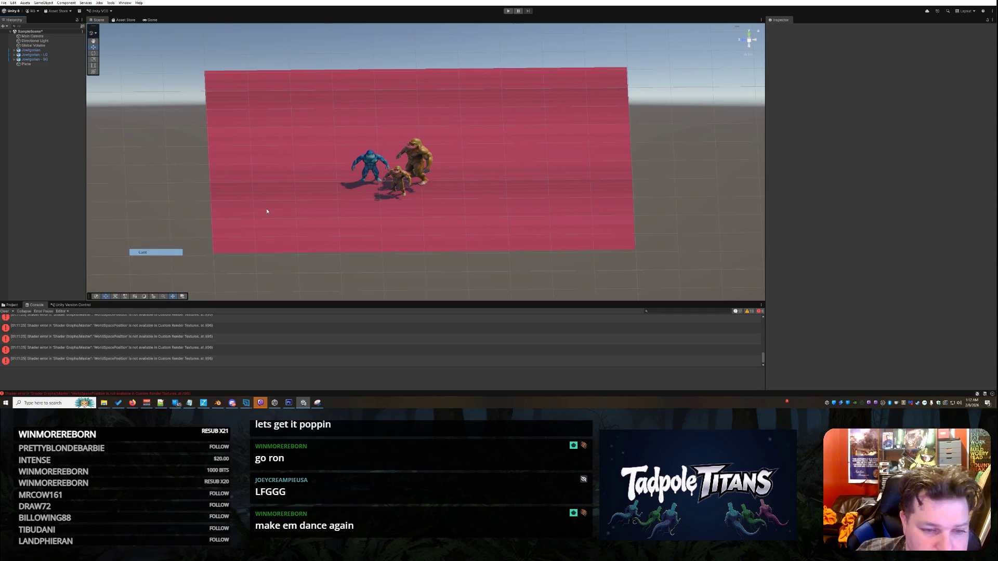
click(433, 144)
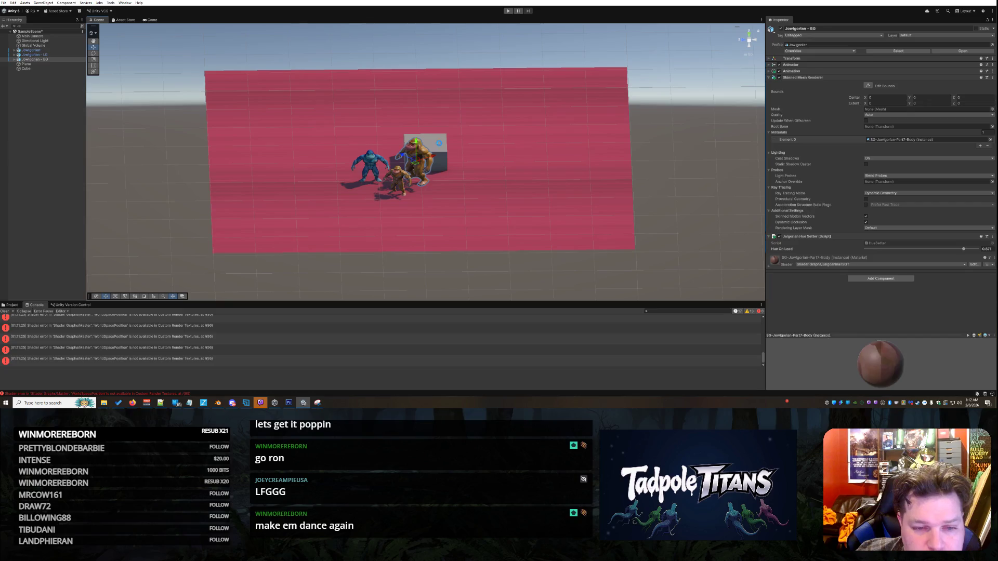
click(442, 147)
drag(412, 165, 213, 159)
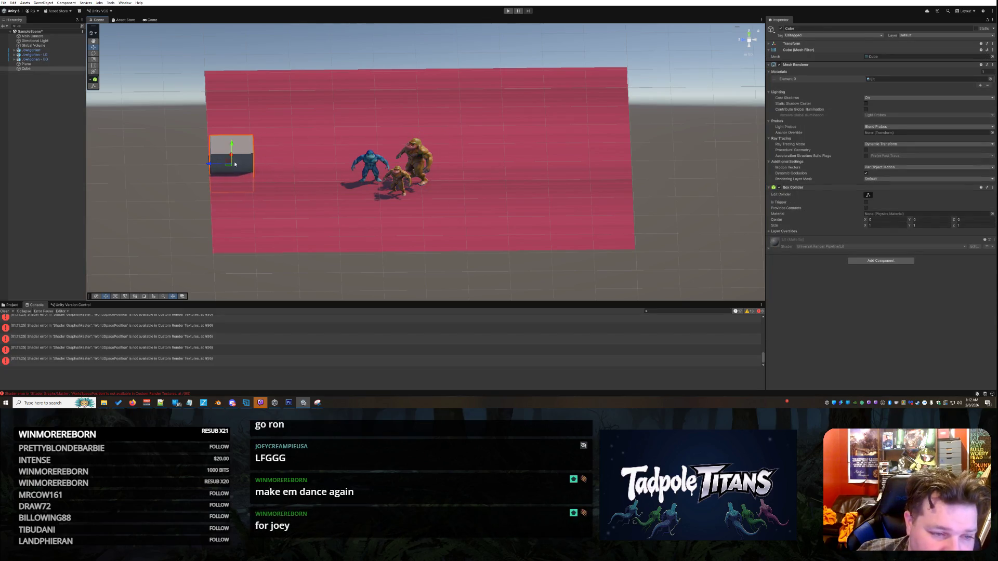
Stretch the cube into a long wall along the plane's far edge.
mouse_move(164, 226)
mouse_down()
mouse_move(350, 239)
mouse_move(359, 212)
mouse_move(156, 216)
mouse_up()
drag(249, 250, 307, 260)
click(93, 66)
drag(240, 96, 614, 85)
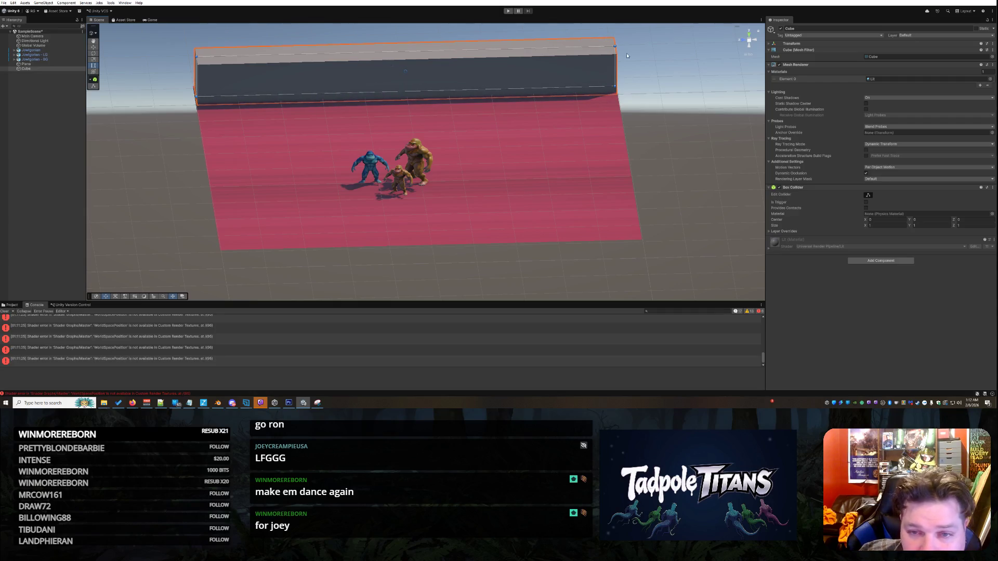
scroll(639, 60, down, 2)
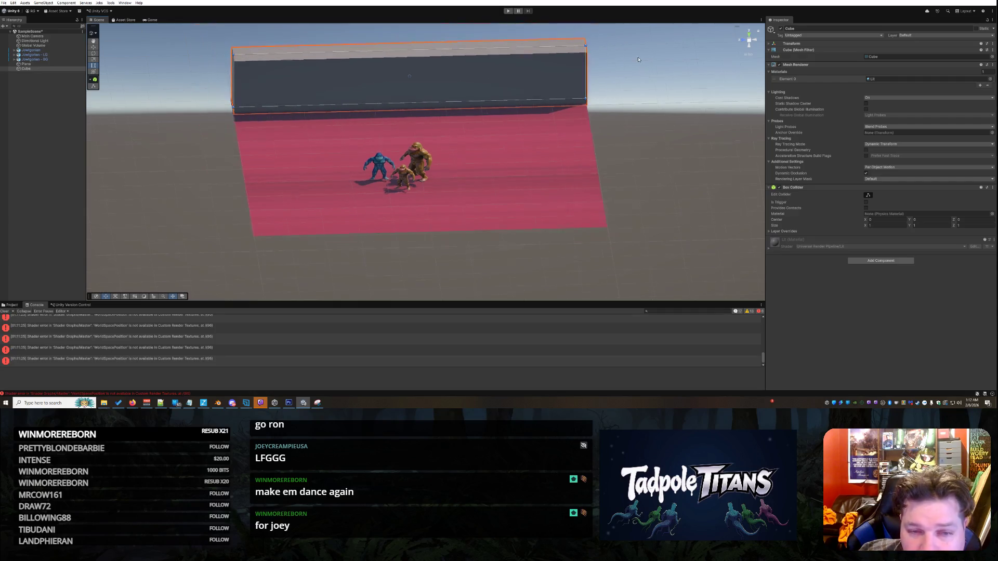
scroll(624, 106, down, 1)
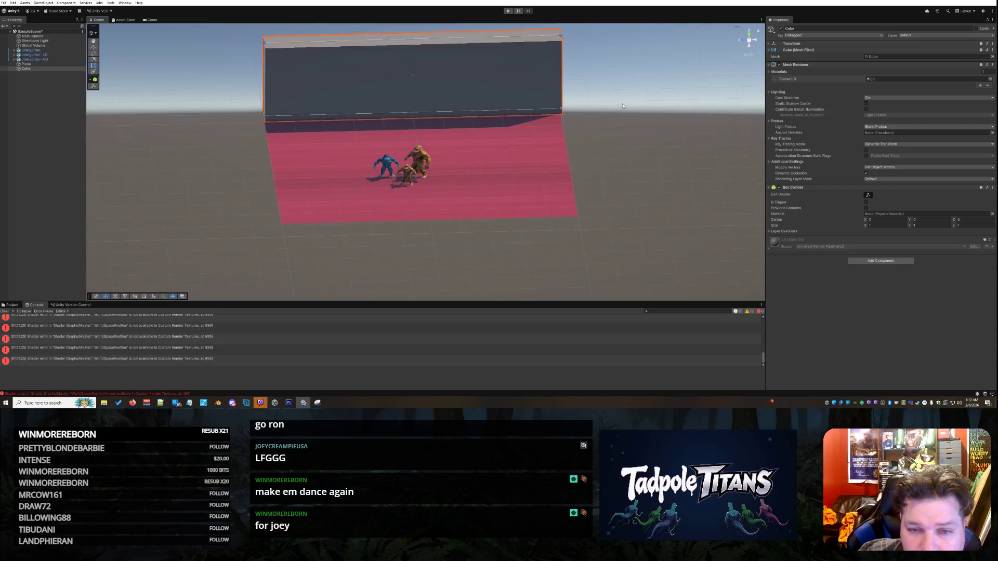
Make the wall block taller and apply the TestSeamless material to it.
drag(560, 35, 564, 24)
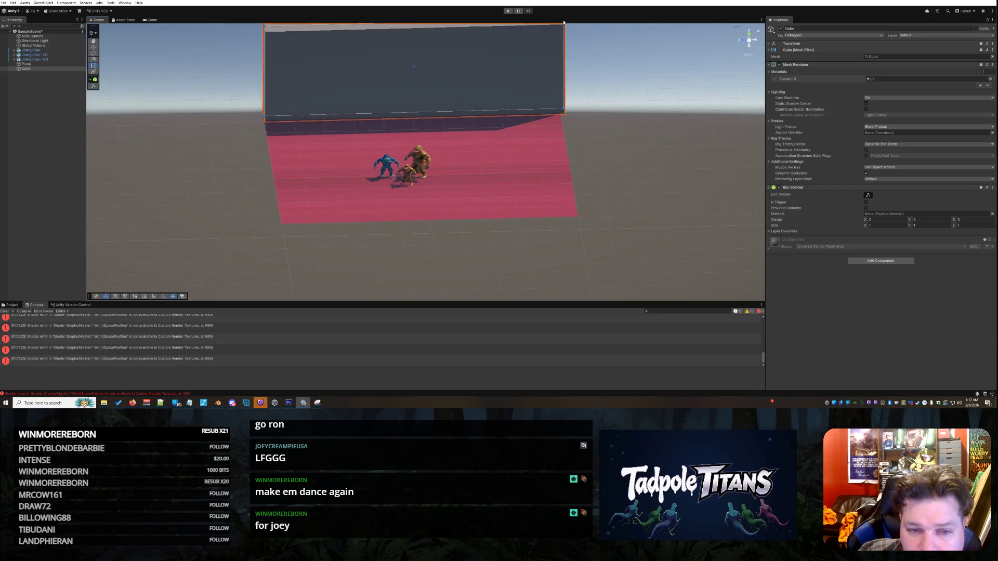
click(14, 306)
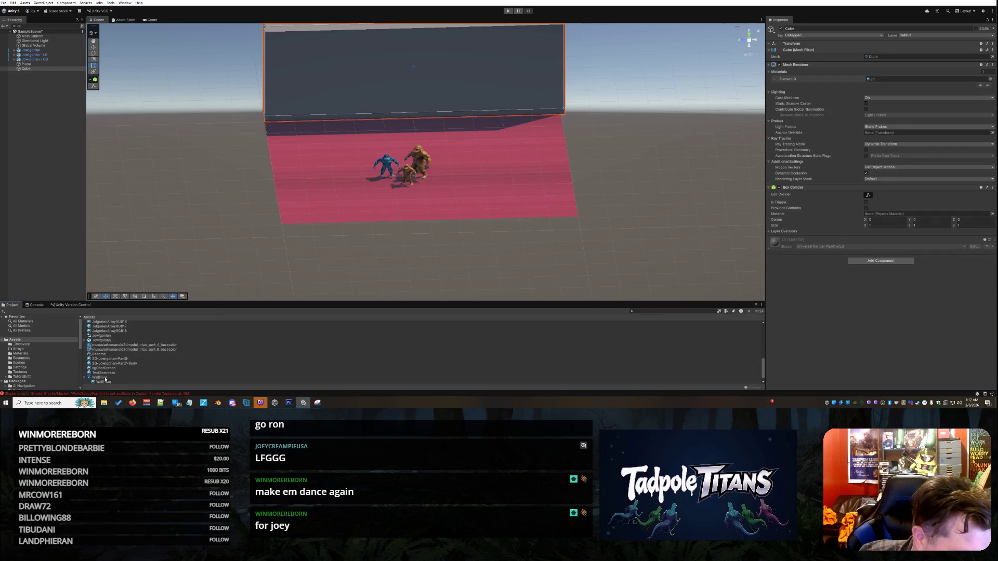
drag(104, 373, 339, 92)
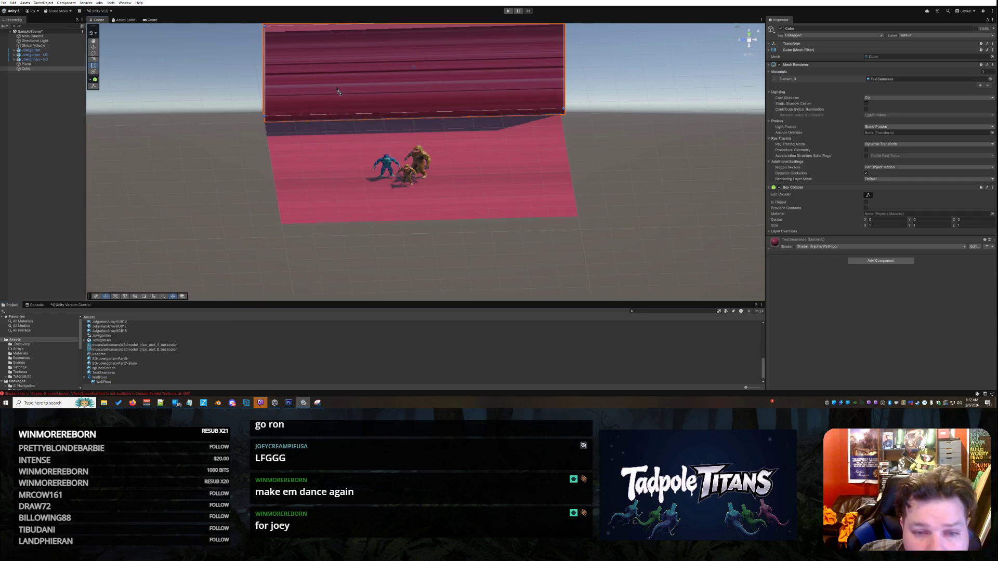
Select the floor plane and expand its material settings.
click(592, 174)
mouse_move(592, 173)
mouse_down()
mouse_move(604, 200)
mouse_move(530, 189)
mouse_up()
click(531, 190)
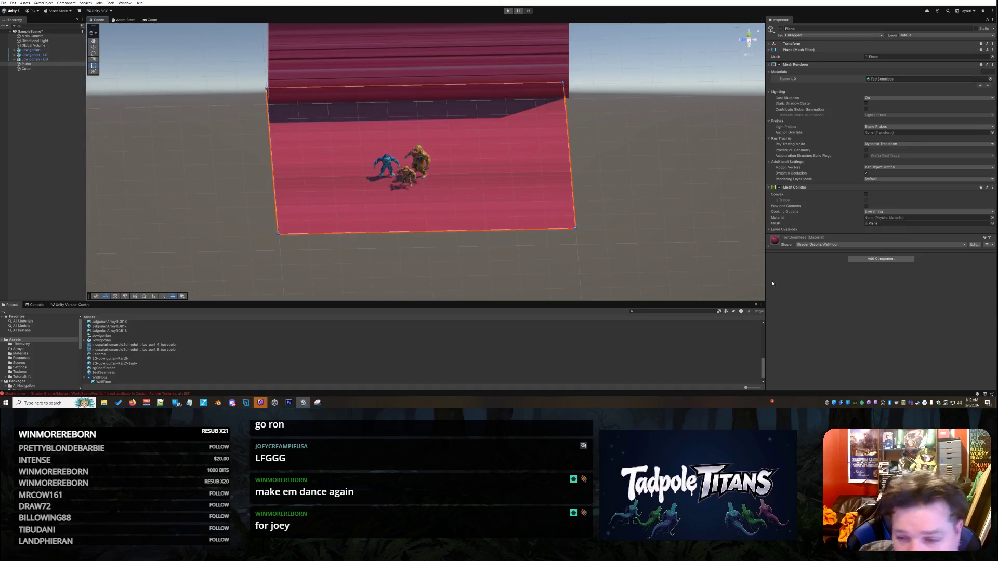
click(770, 248)
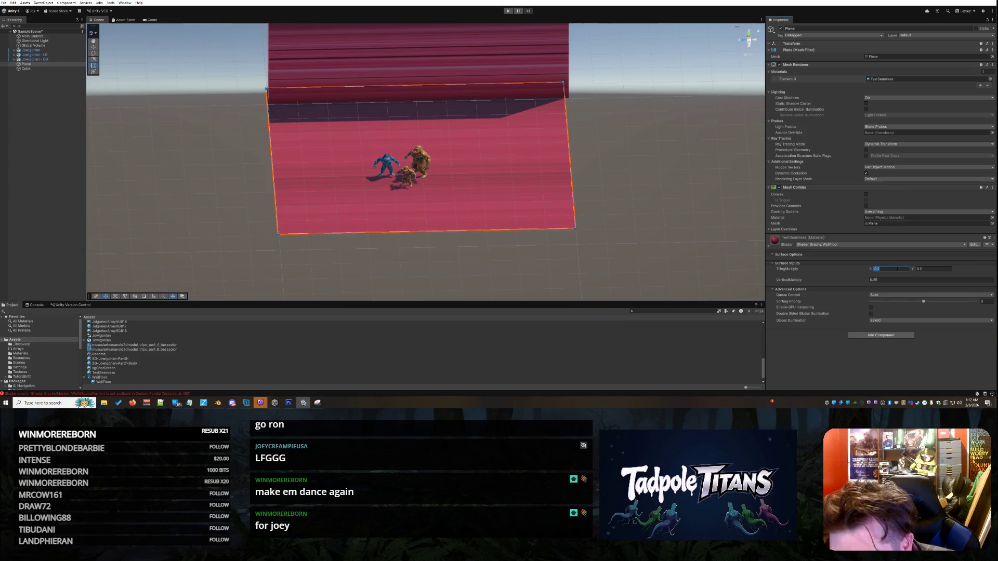
Enter first-pass TilingMultiply X, Y and VerticalMultiply values in the TestSeamless material.
text(1)
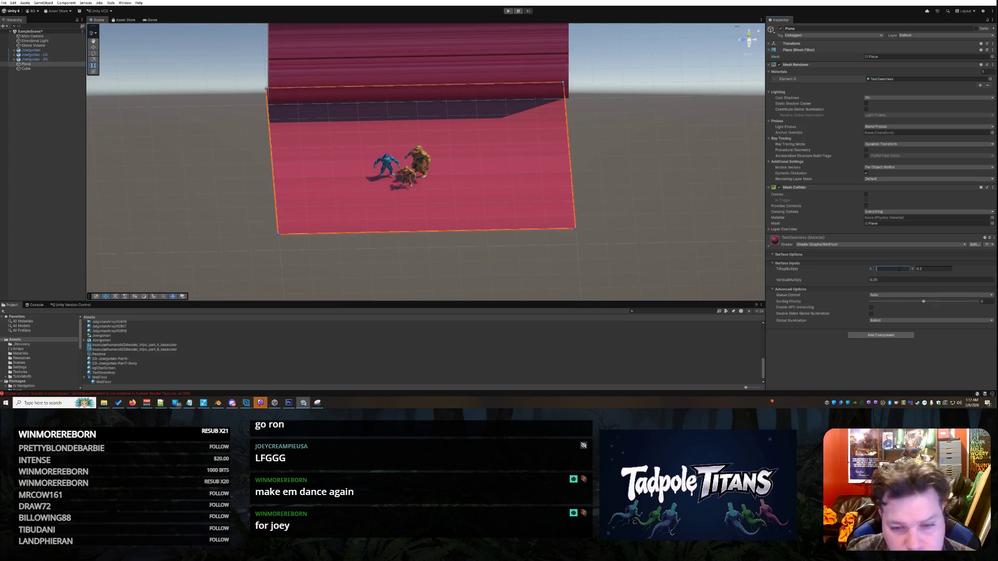
text(1)
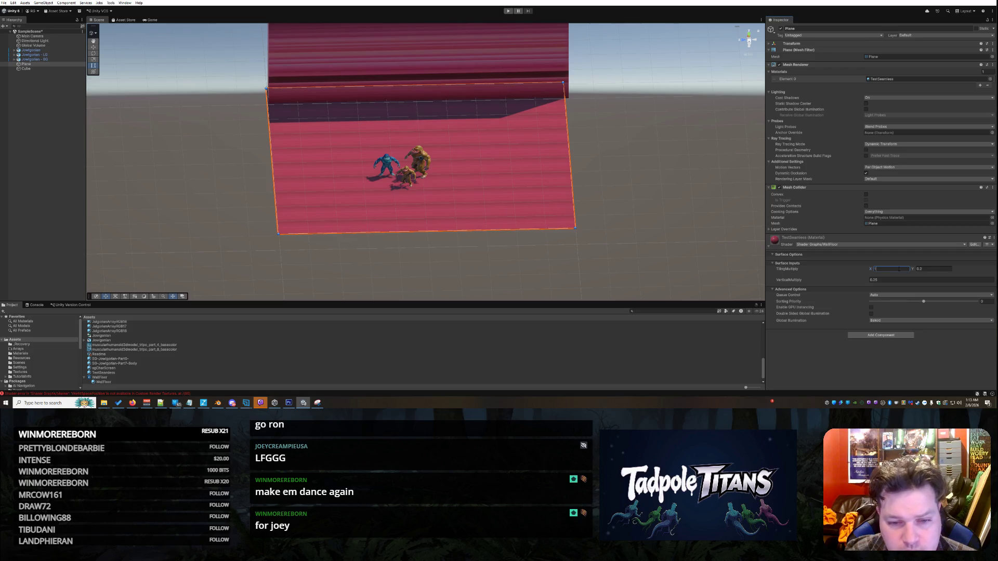
key(BackSpace)
text(4)
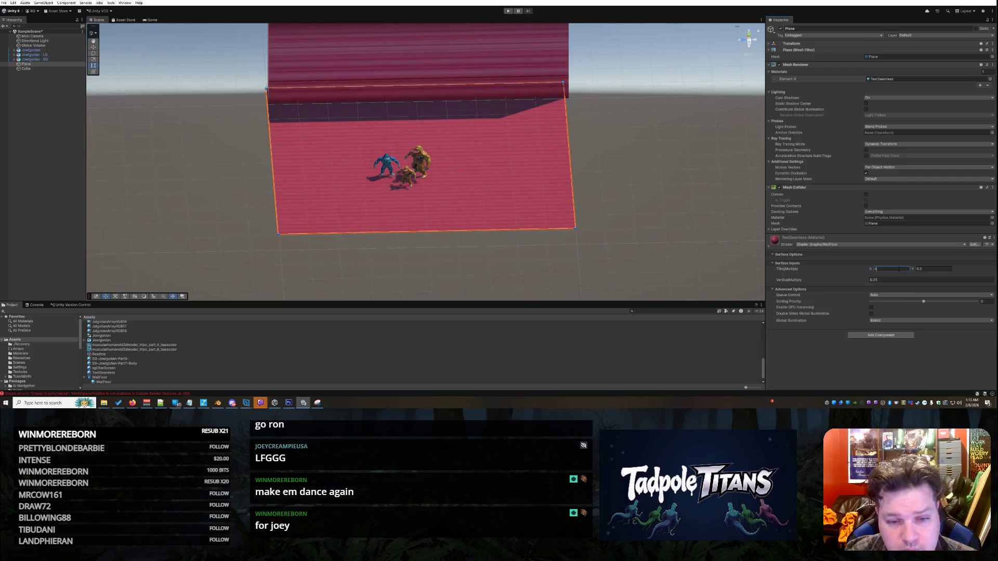
key(BackSpace)
text(5)
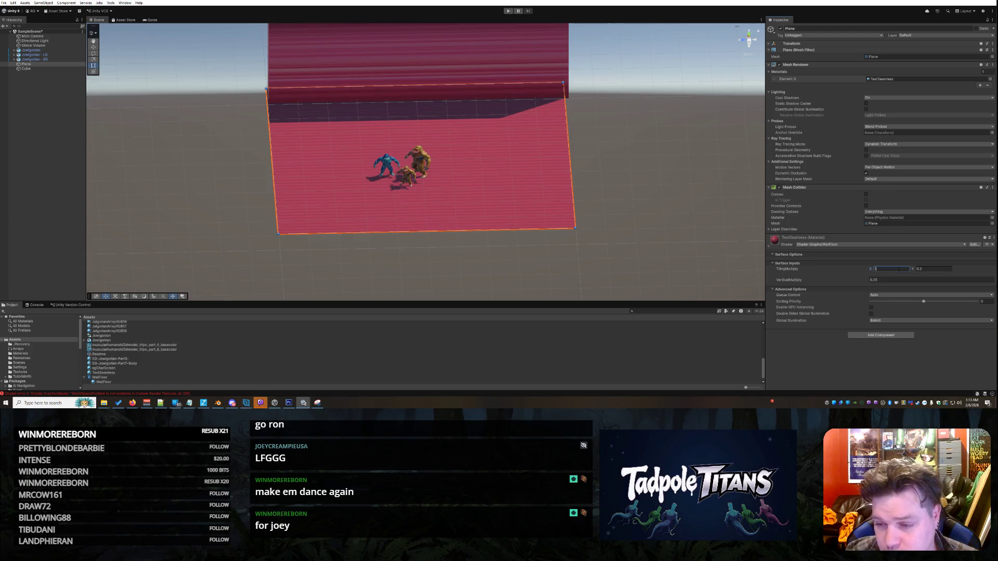
key(Tab)
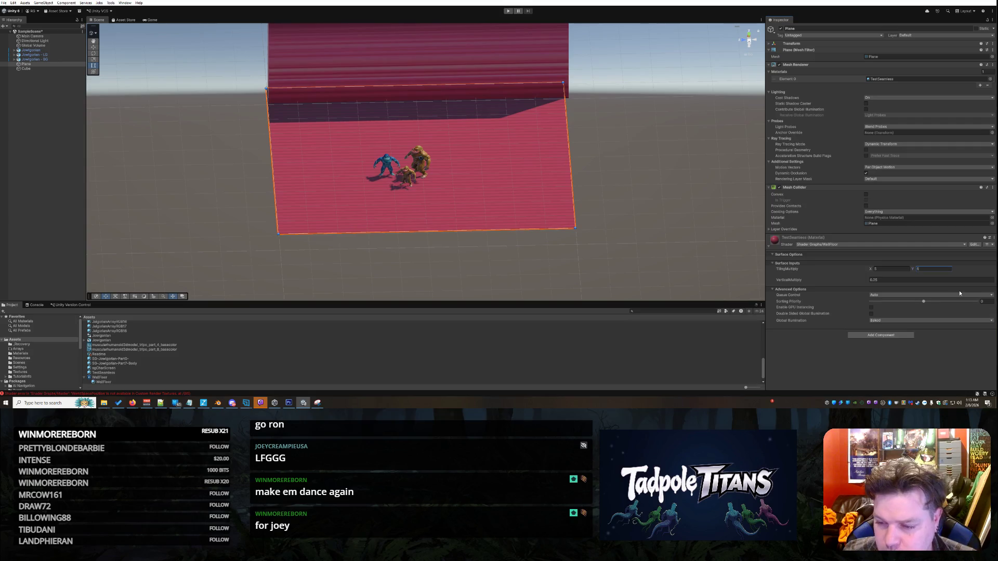
key(Tab)
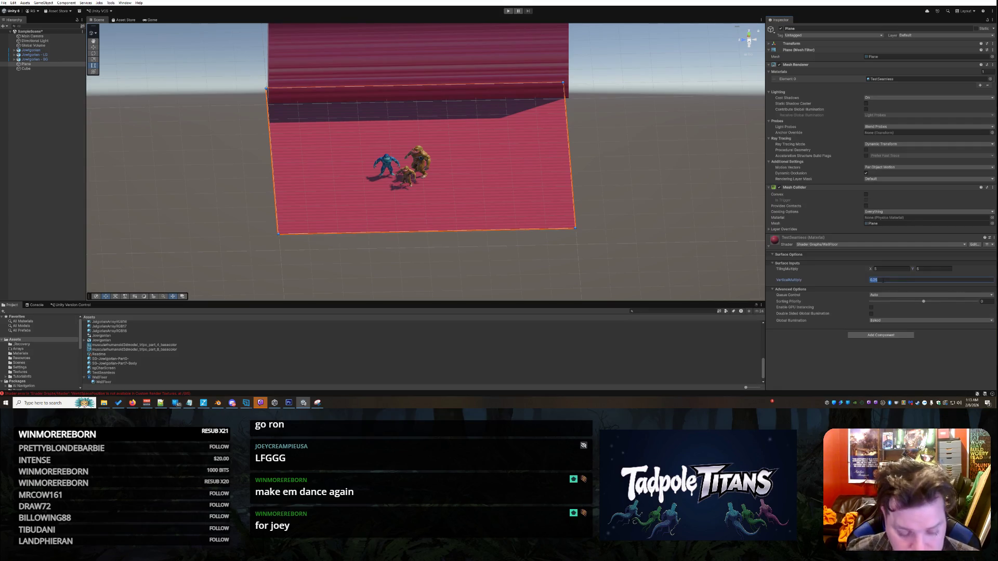
text(5)
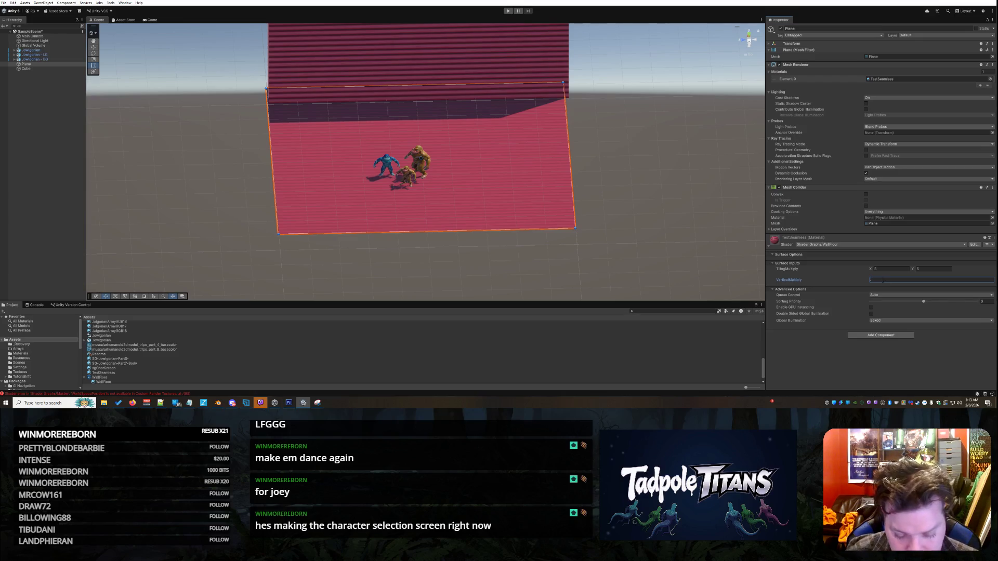
text(.05)
Set TilingMultiply X and Y to 0.5 and VerticalMultiply to 0.5.
click(881, 269)
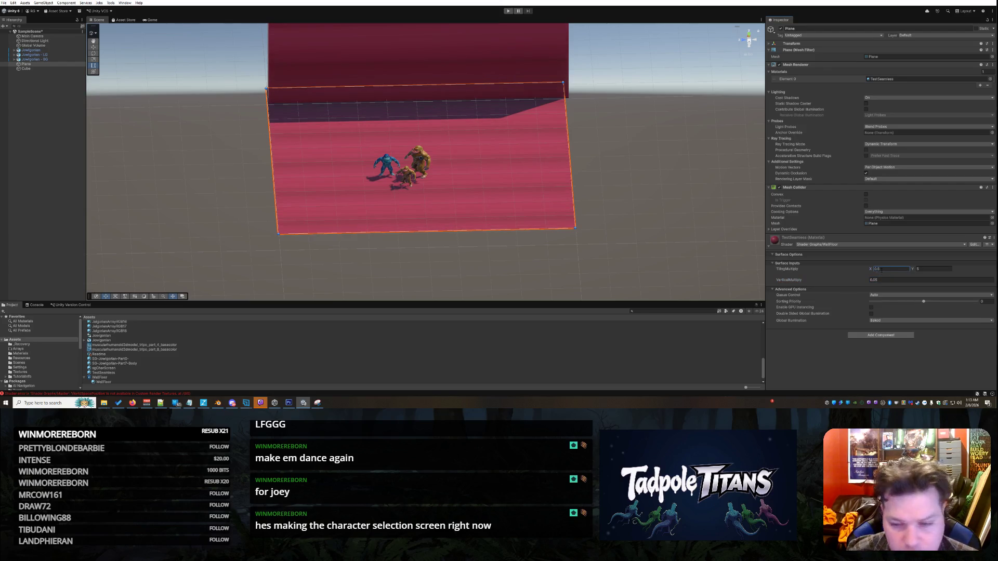
click(924, 269)
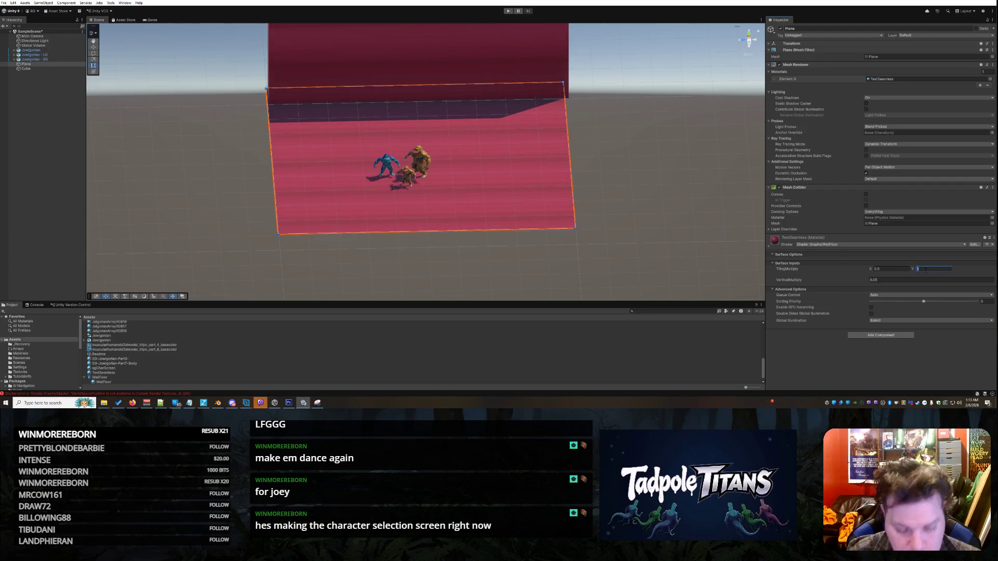
click(892, 280)
text(0.5)
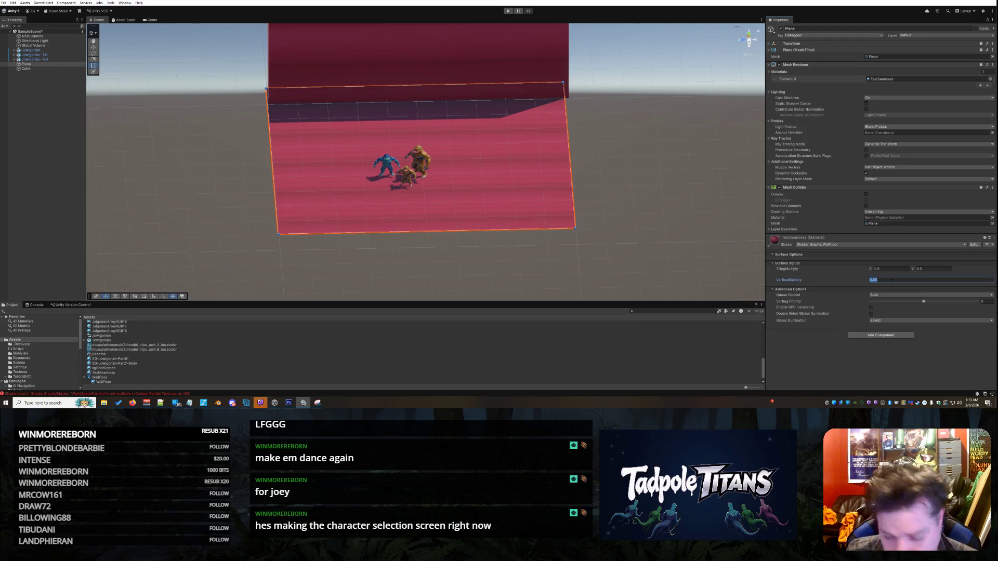
click(644, 167)
mouse_move(644, 167)
mouse_down()
mouse_move(613, 152)
mouse_move(778, 185)
mouse_move(852, 151)
mouse_move(852, 169)
mouse_move(852, 158)
mouse_move(542, 147)
mouse_move(510, 199)
mouse_move(500, 254)
mouse_move(528, 170)
mouse_move(532, 178)
mouse_move(475, 192)
mouse_move(494, 199)
mouse_move(525, 185)
mouse_move(492, 213)
mouse_move(469, 210)
mouse_up()
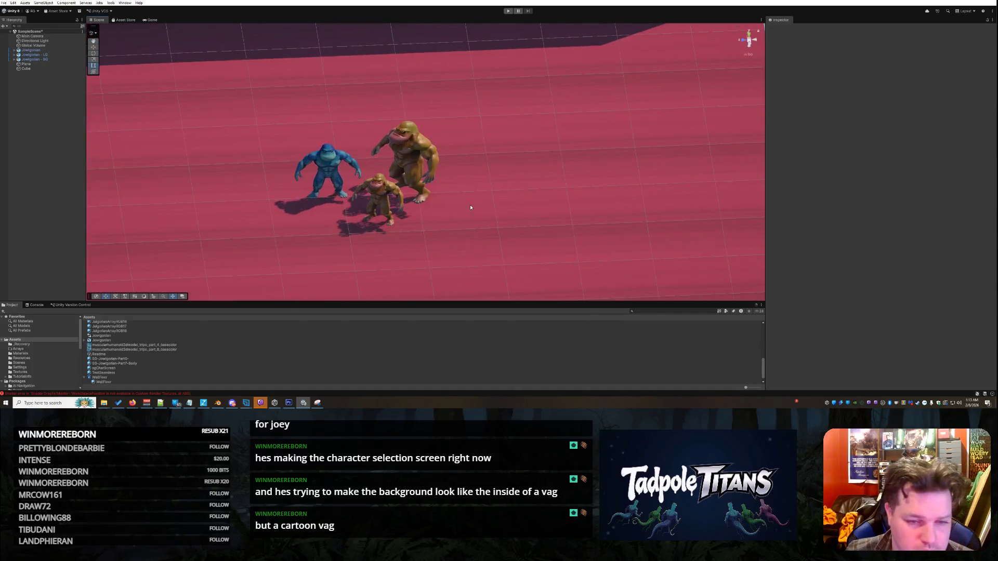
Select the floor plane and edit its material's VerticalMultiply field.
click(469, 213)
right_click(475, 229)
click(454, 216)
scroll(457, 213, down, 5)
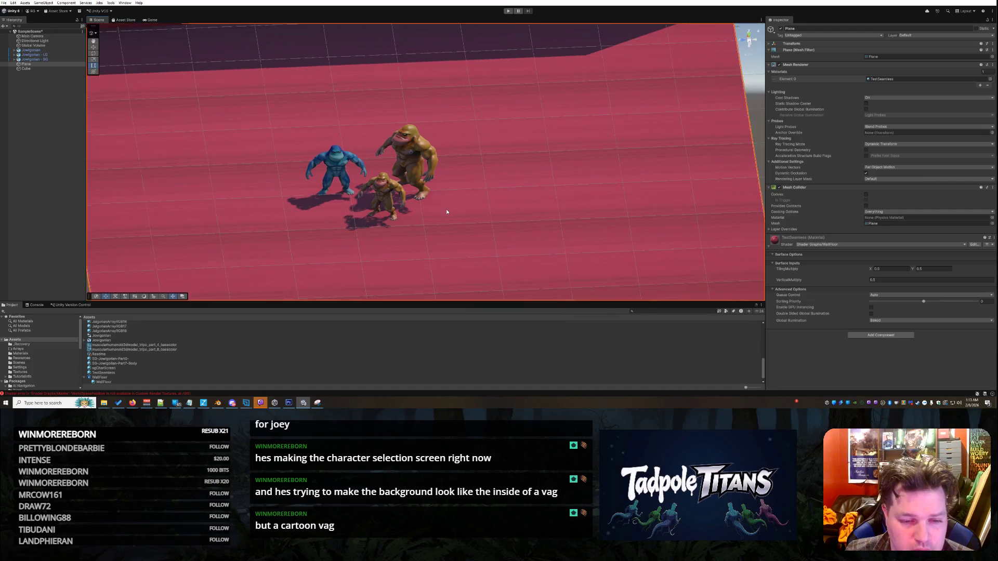
scroll(472, 214, up, 2)
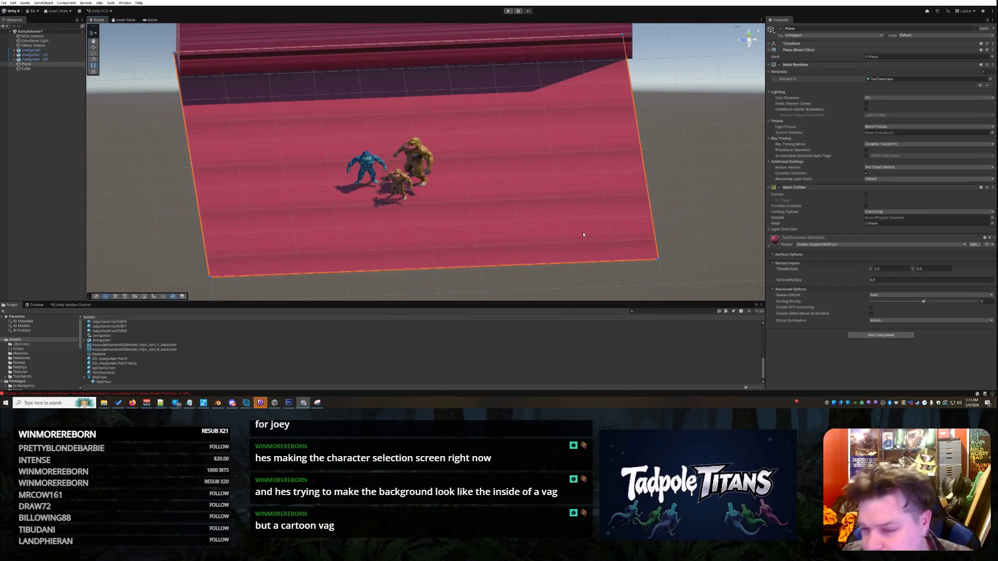
click(880, 278)
scroll(568, 164, down, 1)
scroll(568, 164, down, 2)
Try several VerticalMultiply values on the floor material.
text(.25)
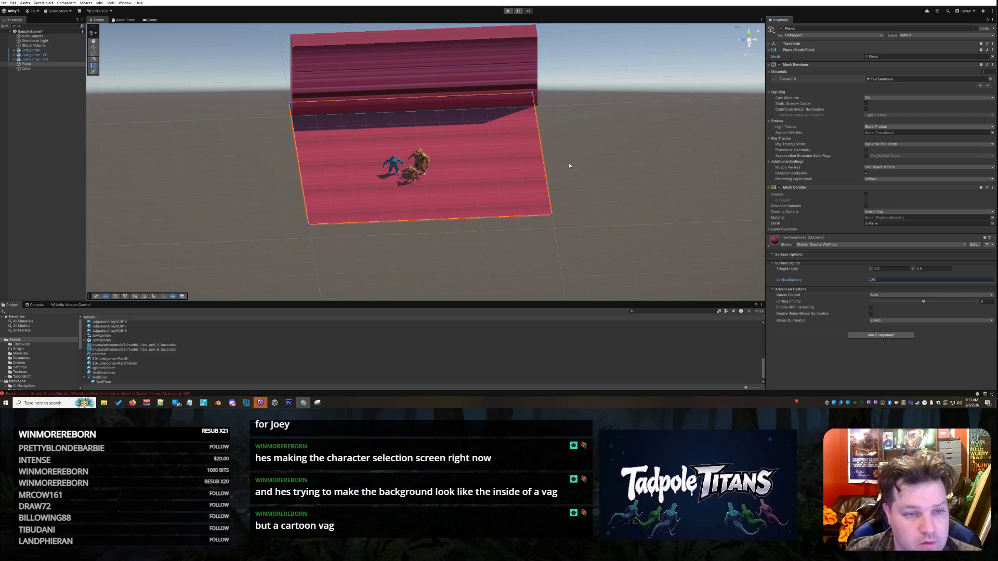
key(BackSpace)
key(BackSpace)
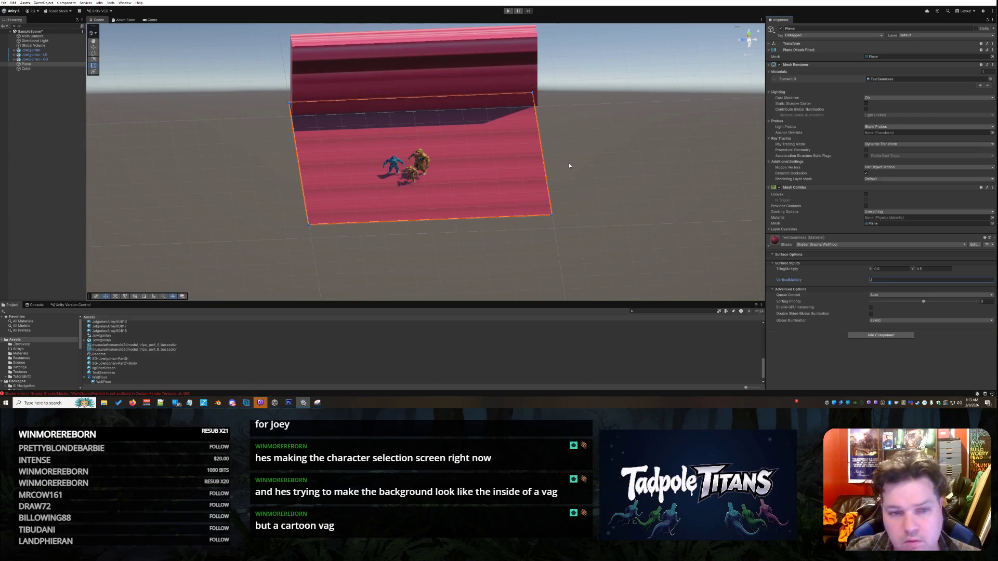
text(5)
key(BackSpace)
text(3)
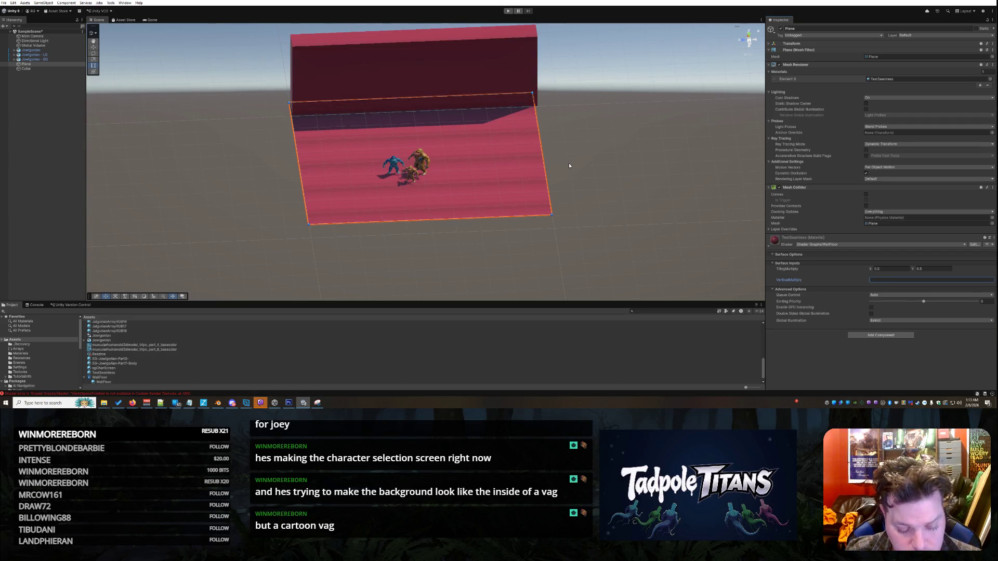
key(BackSpace)
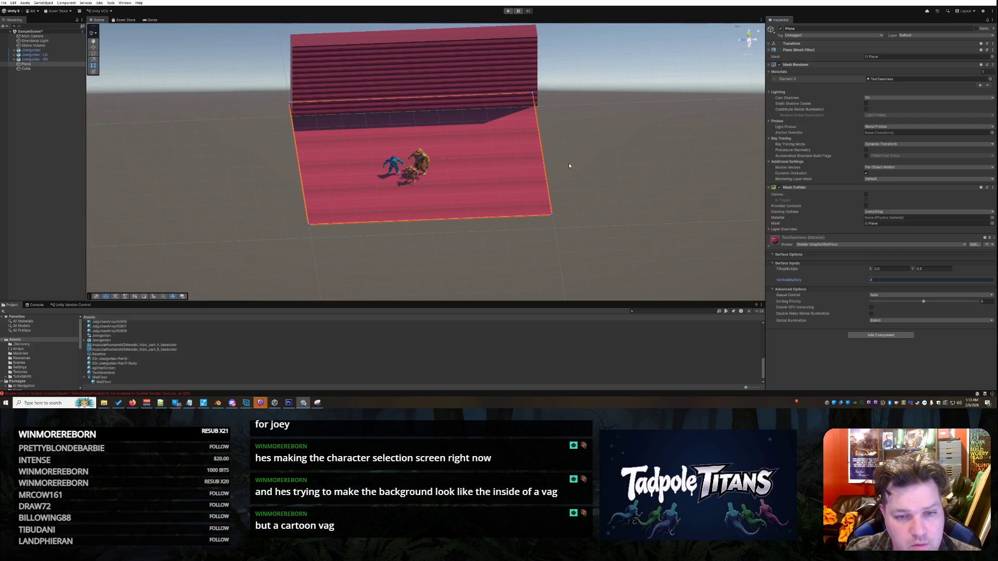
text(1)
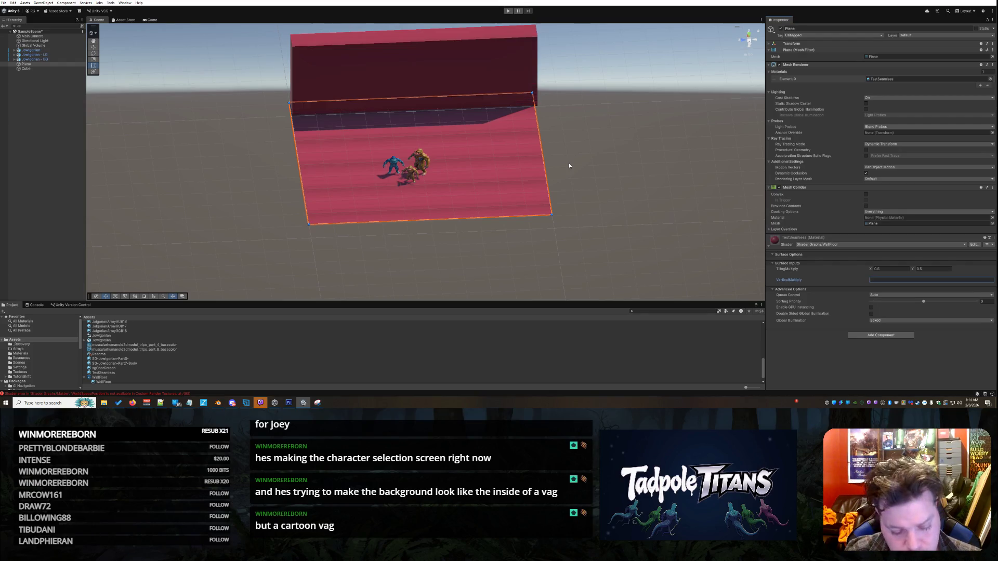
key(BackSpace)
text(2)
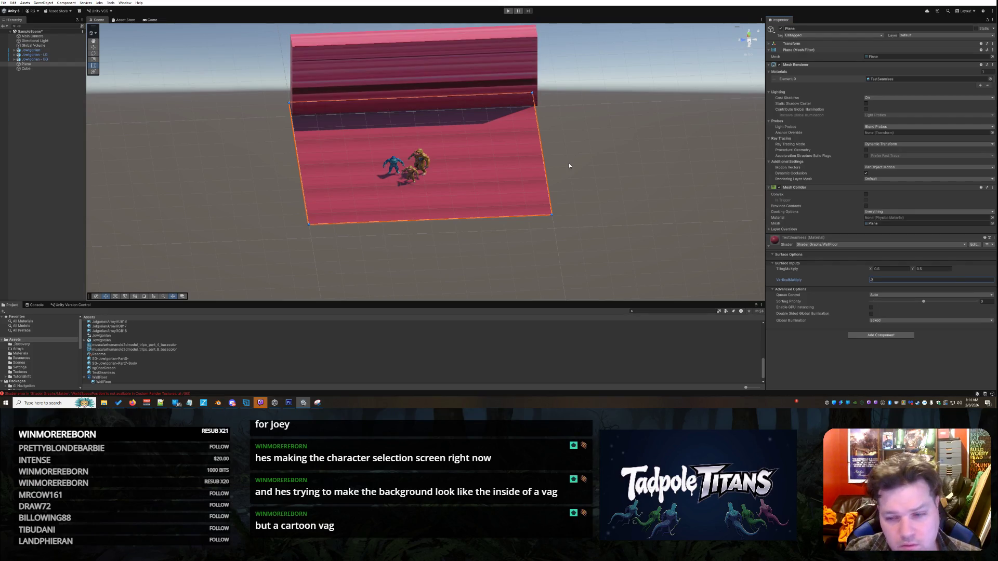
text(5)
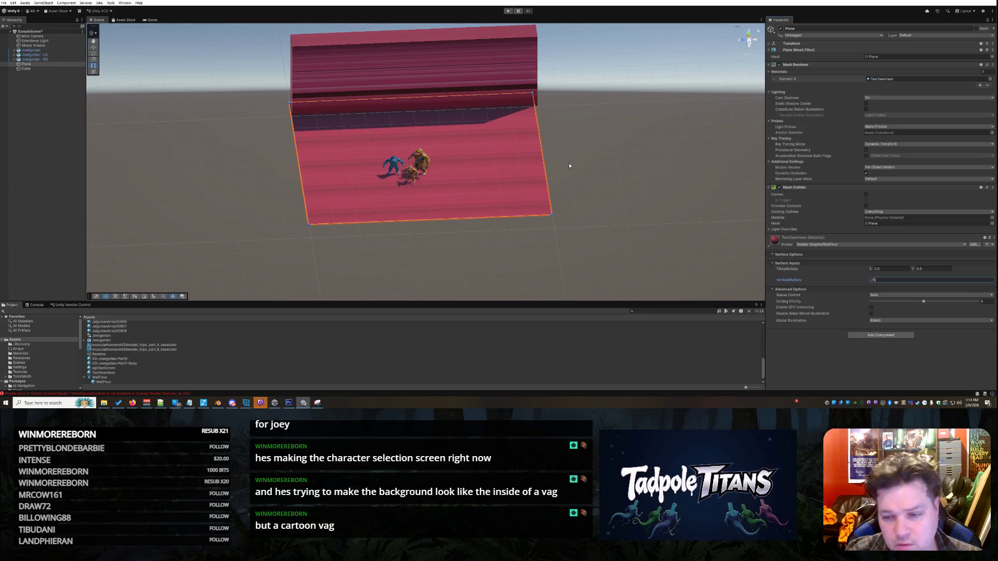
Set the floor material's TilingMultiply X and Y to 0.25 and view the wall head-on.
click(897, 269)
text(0.25)
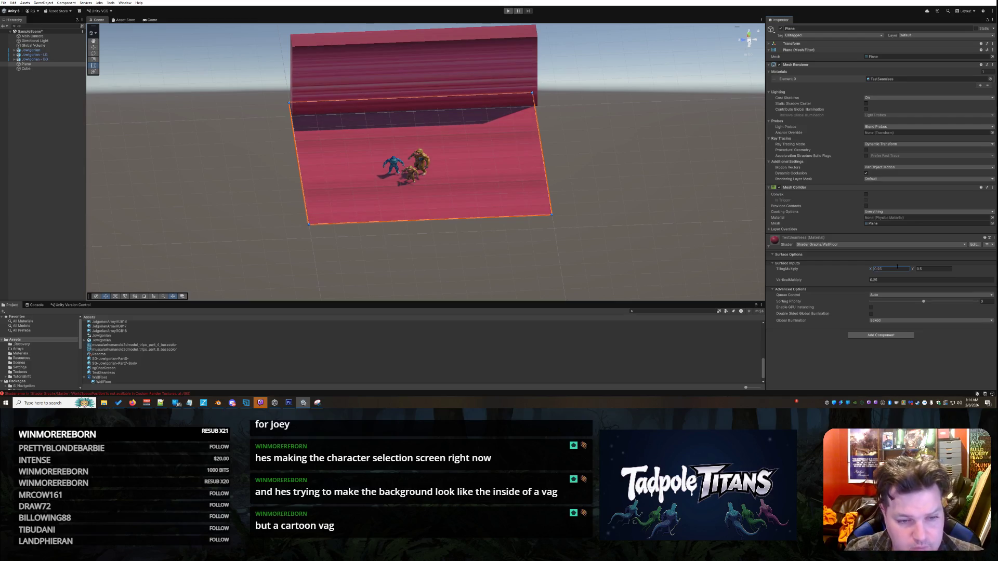
click(932, 269)
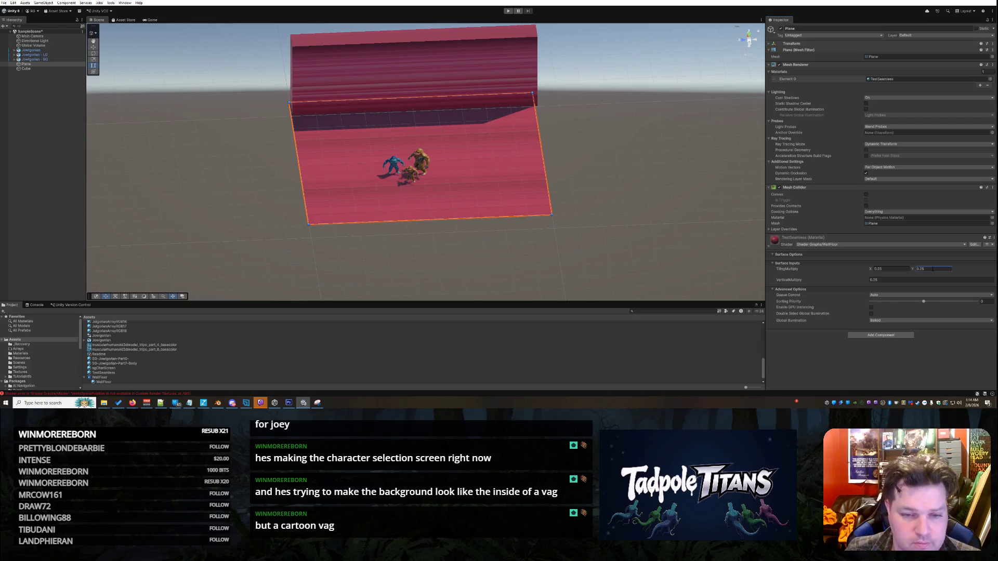
click(566, 163)
mouse_move(566, 163)
mouse_down()
mouse_move(568, 185)
mouse_move(564, 147)
mouse_move(577, 160)
mouse_move(494, 154)
mouse_move(577, 167)
mouse_move(449, 140)
mouse_move(493, 133)
mouse_move(519, 160)
mouse_move(507, 163)
mouse_up()
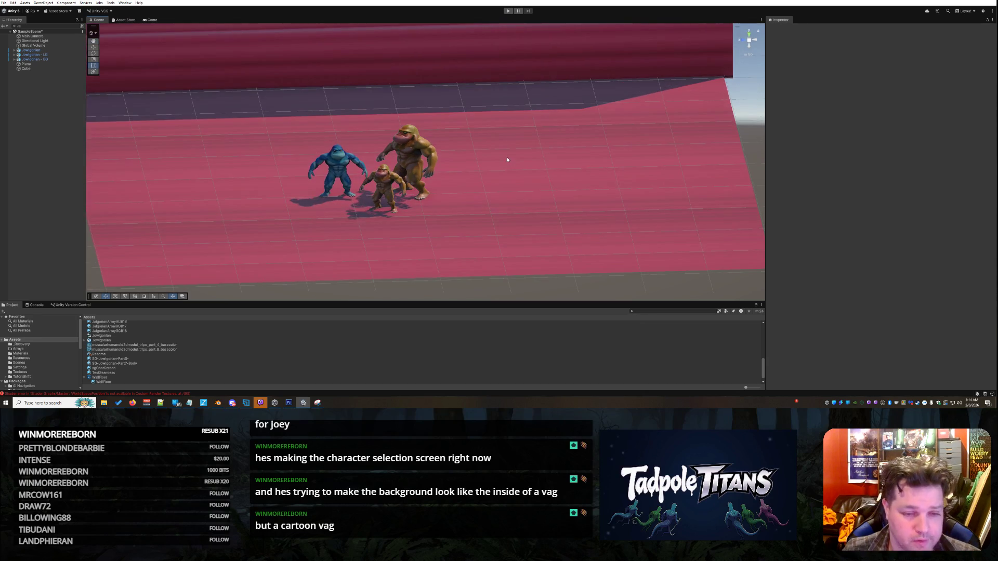
click(501, 168)
Duplicate Jowlgorian - BG and move the copy to the left of the group.
key(ctrl+d)
scroll(501, 168, up, 3)
mouse_move(406, 156)
mouse_down()
mouse_move(193, 149)
mouse_move(177, 170)
mouse_move(217, 213)
mouse_up()
drag(431, 254, 405, 180)
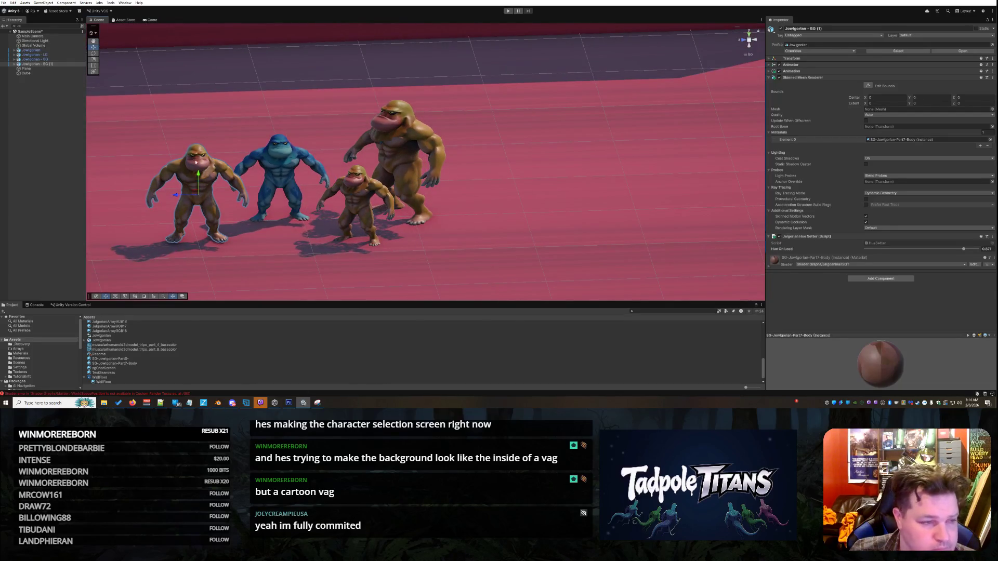
Duplicate the large gorilla and place the copy behind the blue gorilla.
click(94, 53)
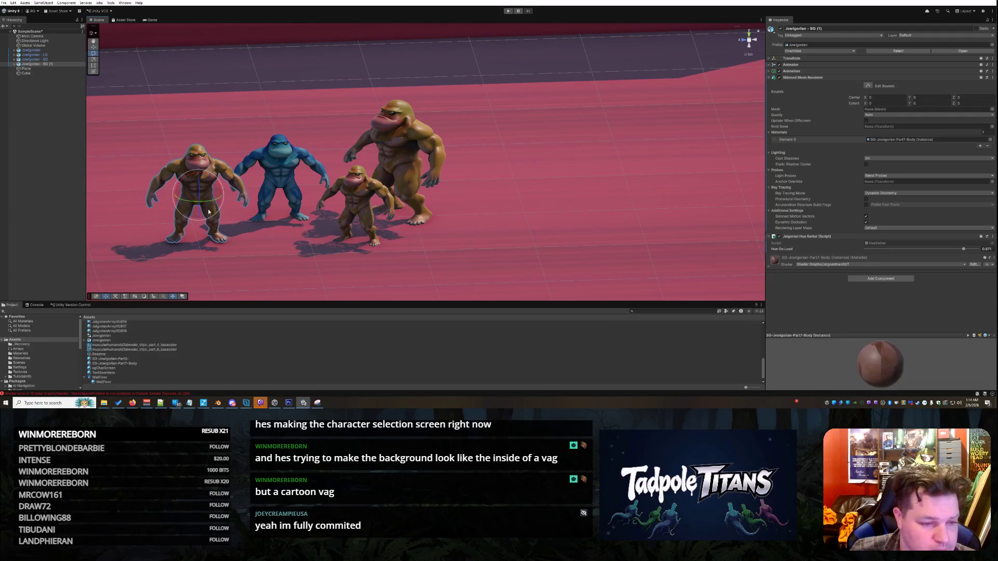
click(407, 140)
click(442, 165)
scroll(460, 135, down, 1)
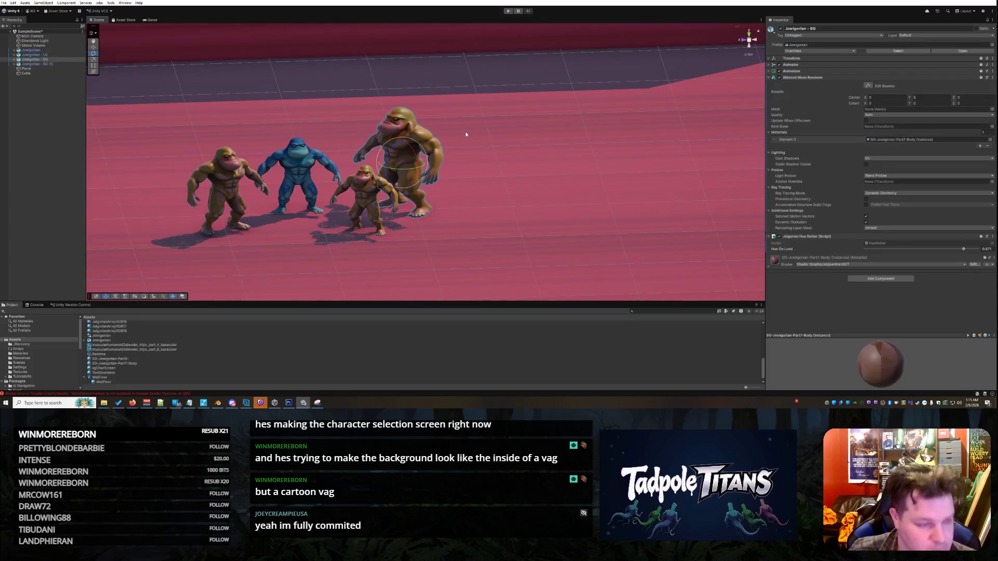
key(ctrl+d)
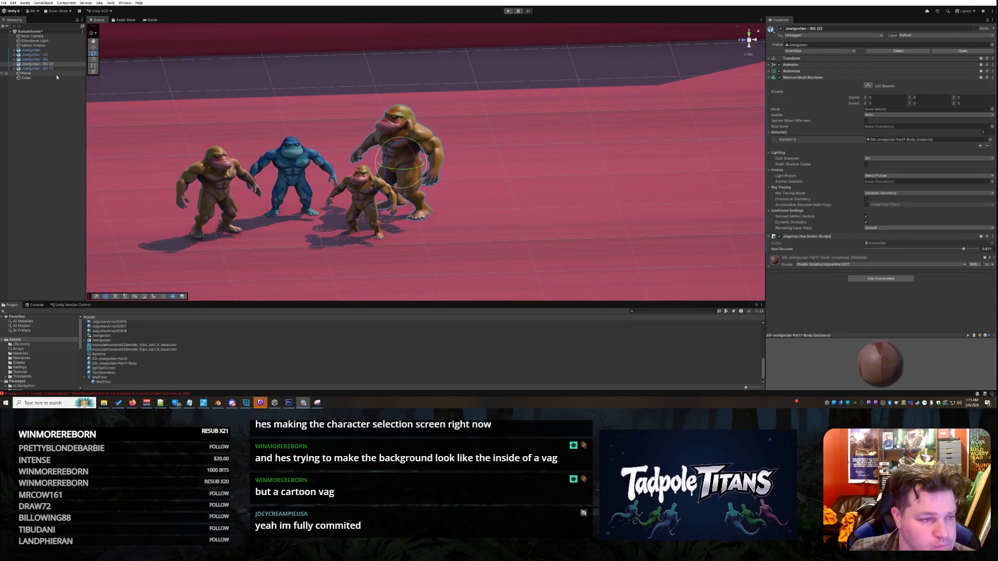
key(w)
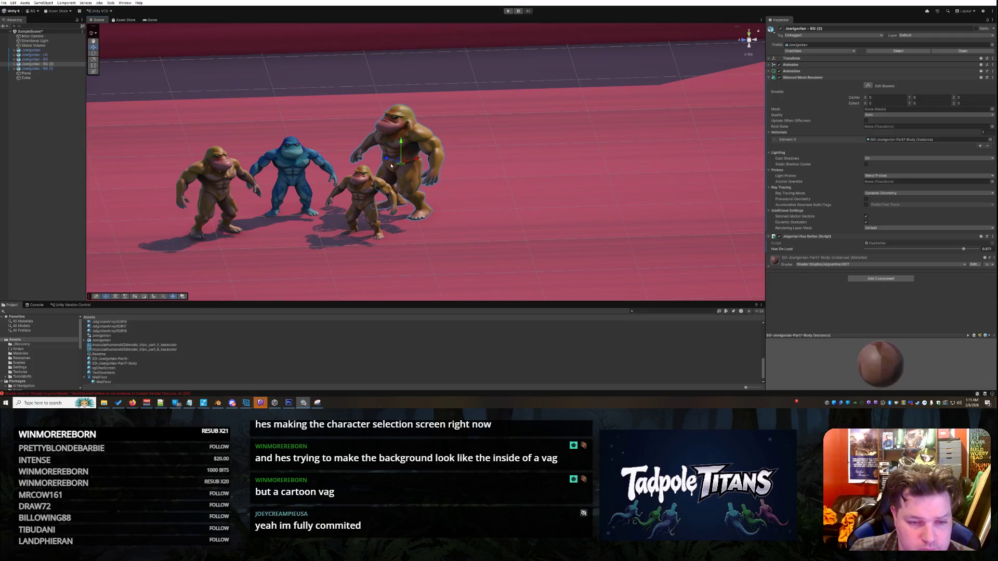
mouse_move(386, 159)
mouse_down()
mouse_move(325, 127)
mouse_move(241, 145)
mouse_up()
click(93, 53)
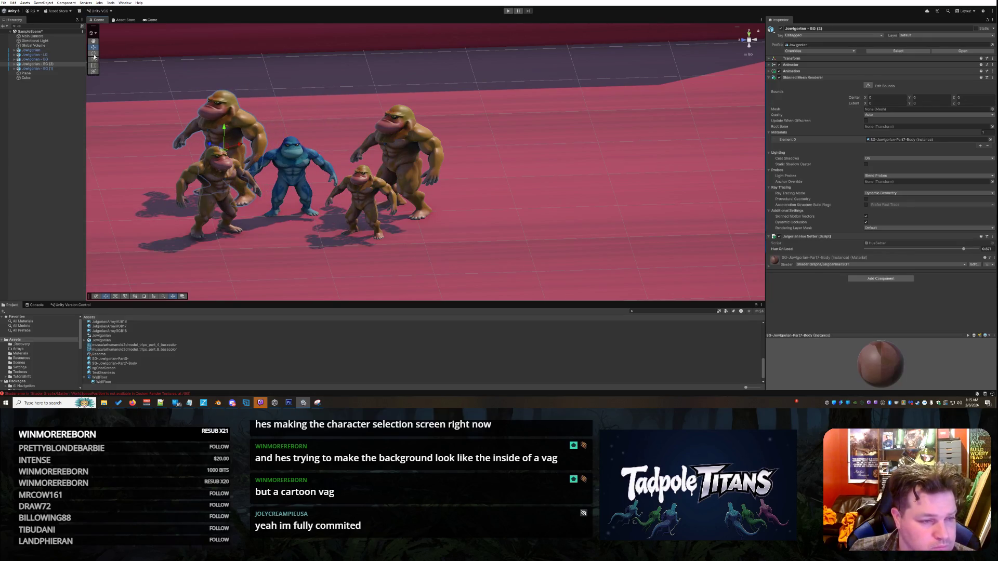
Turn, enlarge and raise the Jowlgorian - BG (2) copy.
mouse_move(242, 157)
mouse_down()
mouse_move(270, 146)
mouse_move(223, 143)
mouse_move(220, 126)
mouse_up()
click(94, 59)
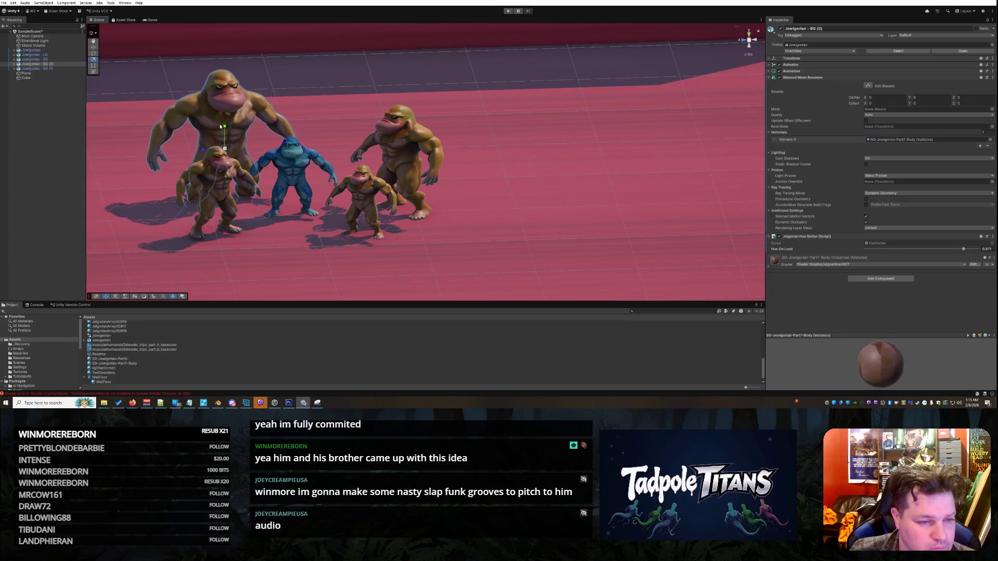
click(92, 48)
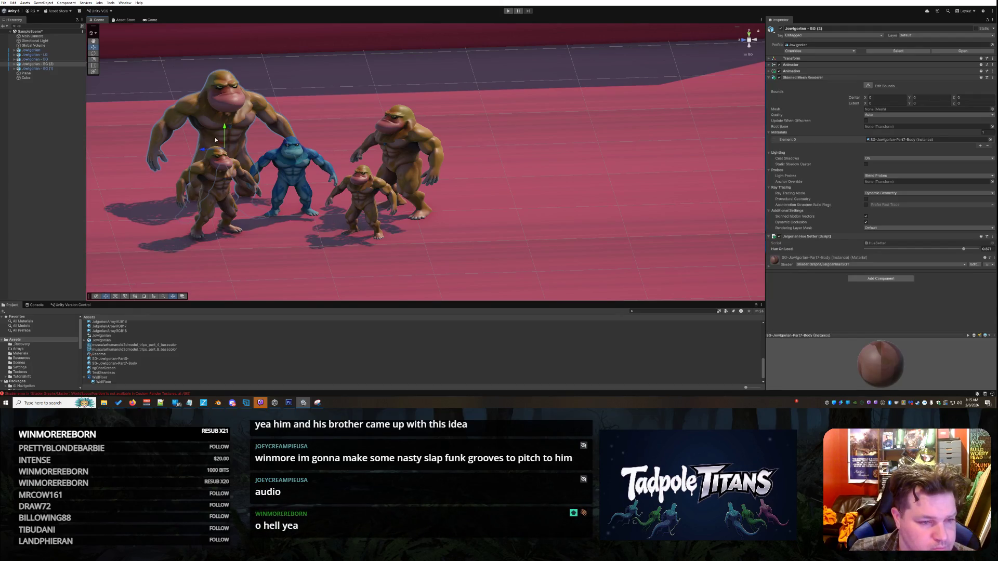
drag(226, 130, 225, 110)
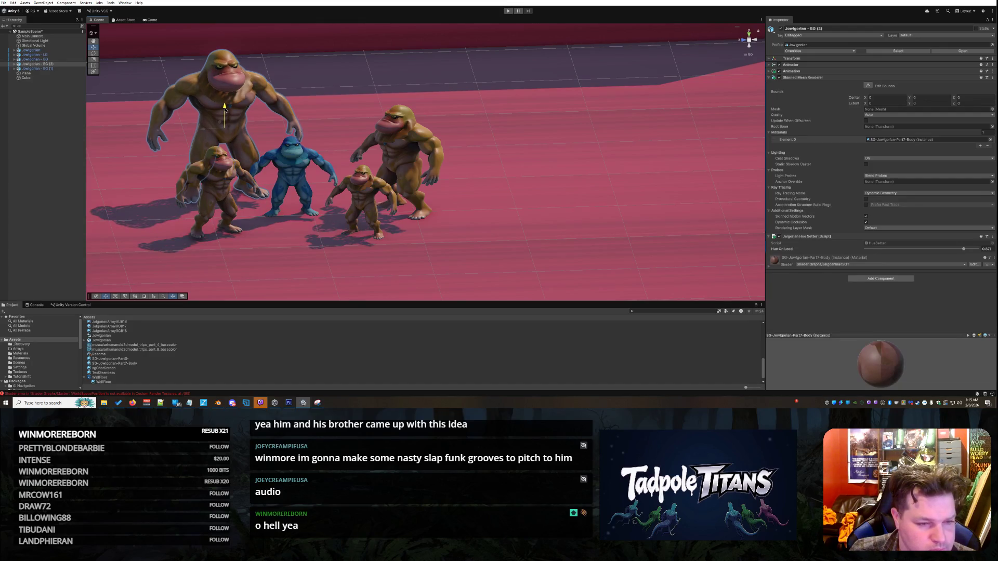
Raise Hue On Load to 0.938 on BG (2) and 0.671 on BG (1).
click(489, 206)
drag(484, 218, 488, 207)
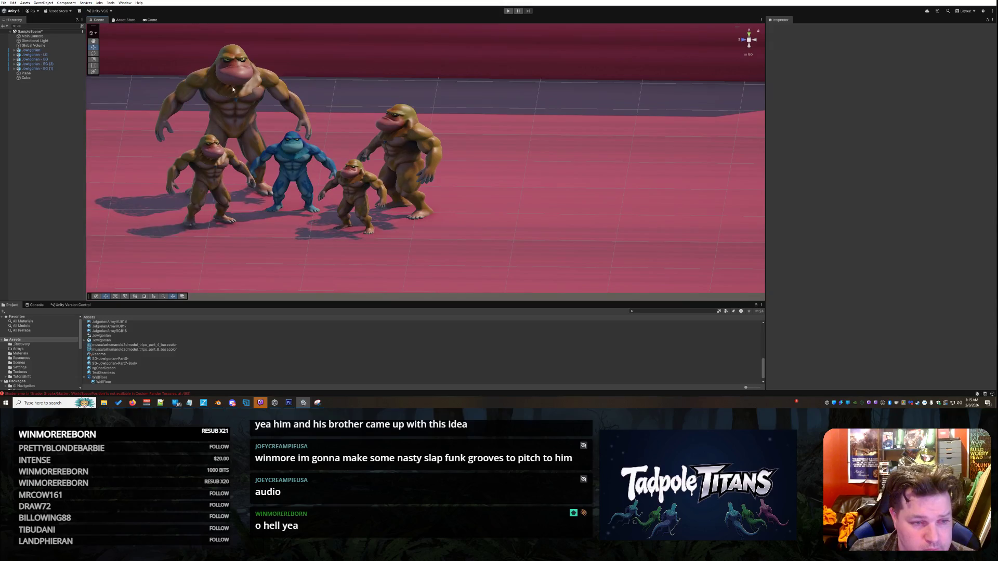
click(231, 104)
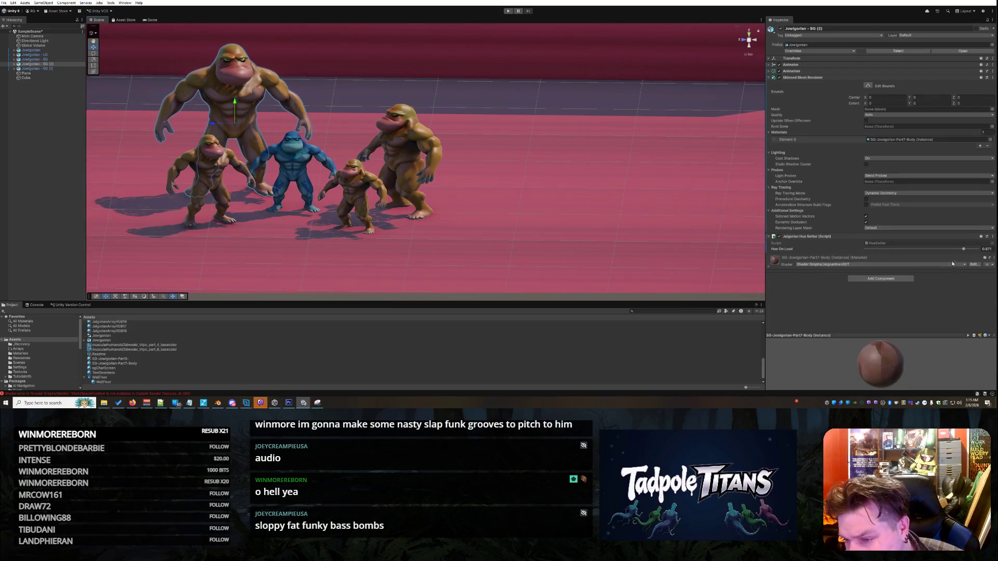
mouse_move(964, 250)
mouse_down()
mouse_move(975, 250)
mouse_move(883, 251)
mouse_move(935, 254)
mouse_up()
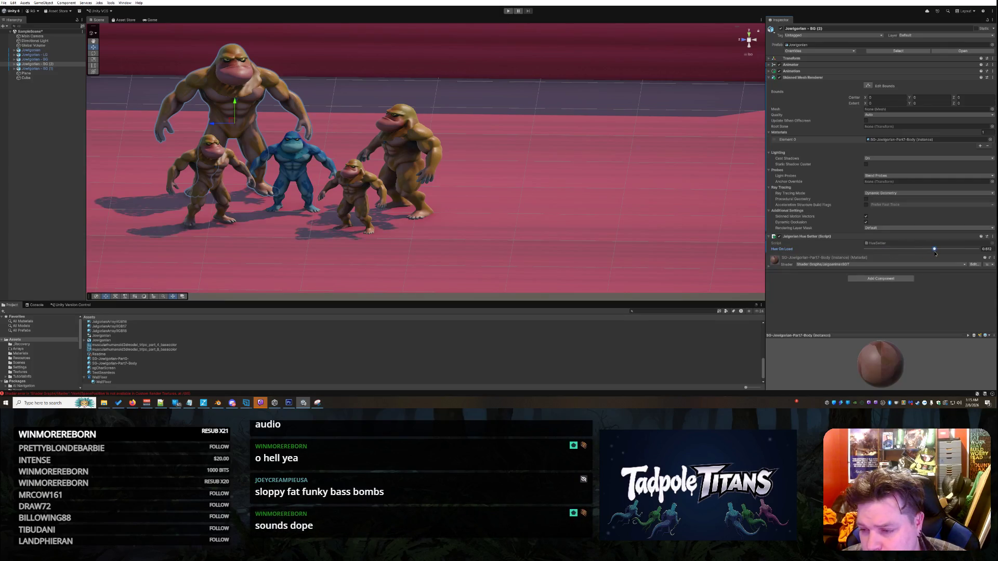
click(226, 177)
drag(956, 250, 902, 253)
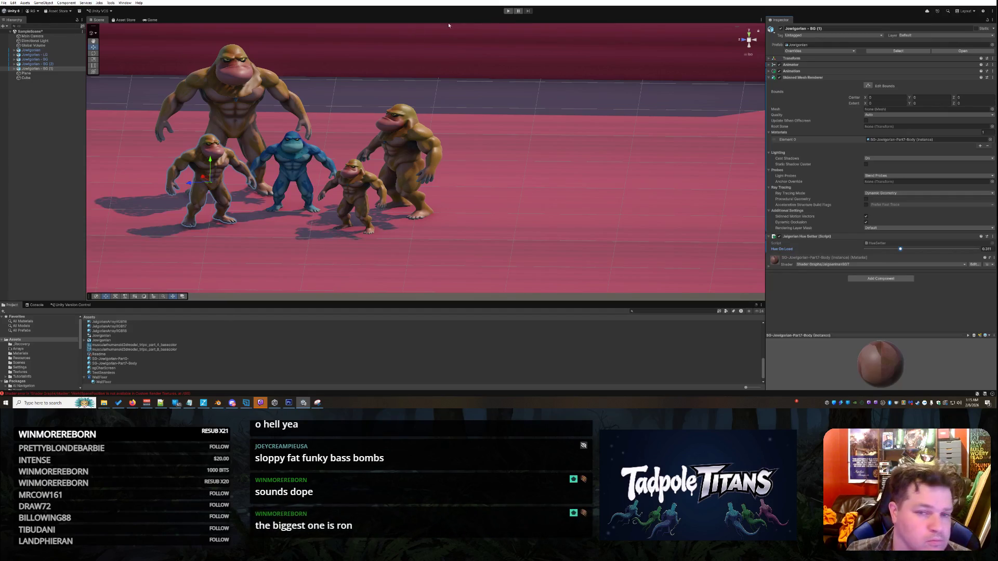
Enter play mode and watch the recoloured gorillas animate from a lower Scene angle.
click(512, 11)
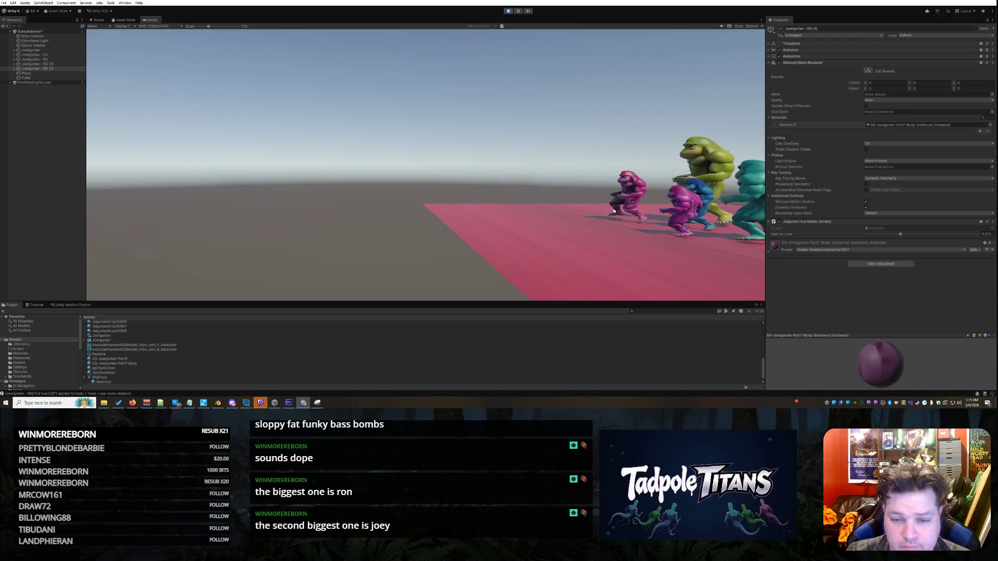
click(97, 20)
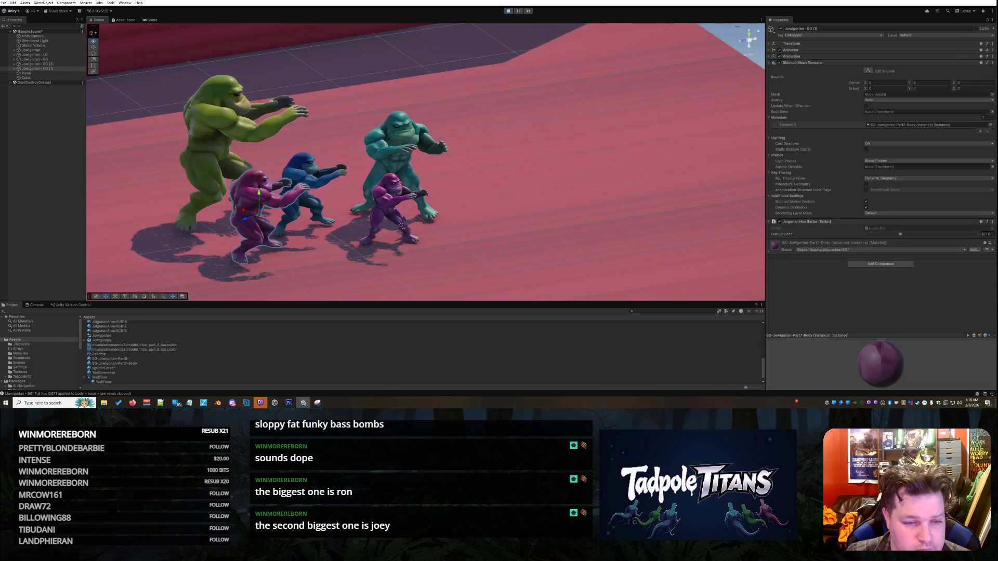
mouse_move(323, 222)
mouse_down()
mouse_move(229, 235)
mouse_move(233, 169)
mouse_up()
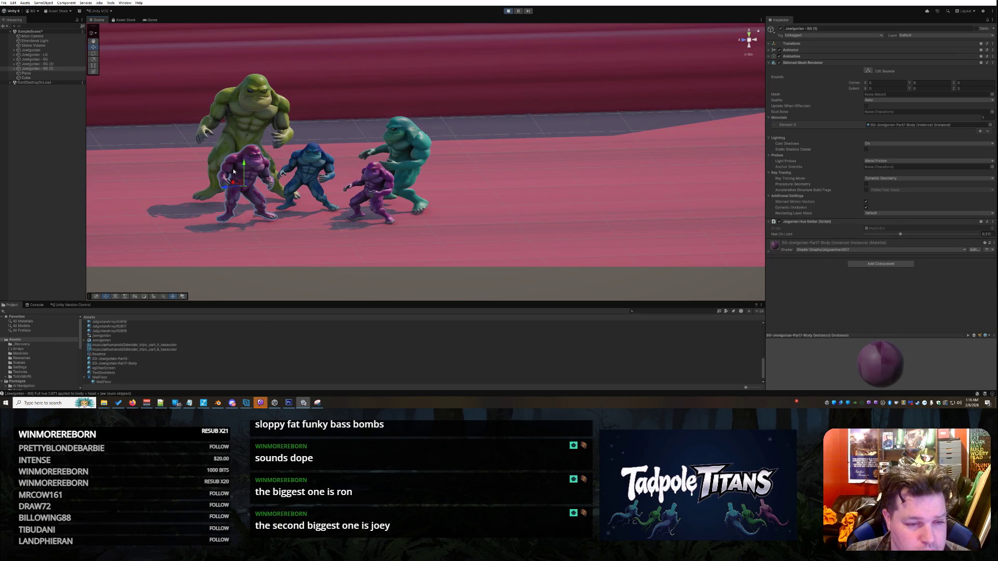
click(242, 179)
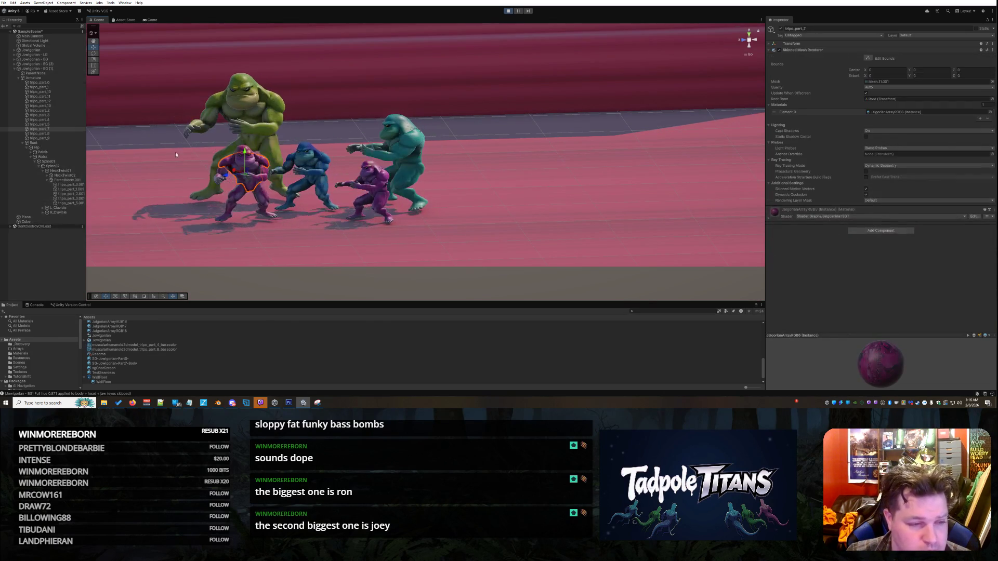
Shift the HueShift on BG (1)'s tripo_part_7 material from 0.311 to 0.784.
click(45, 69)
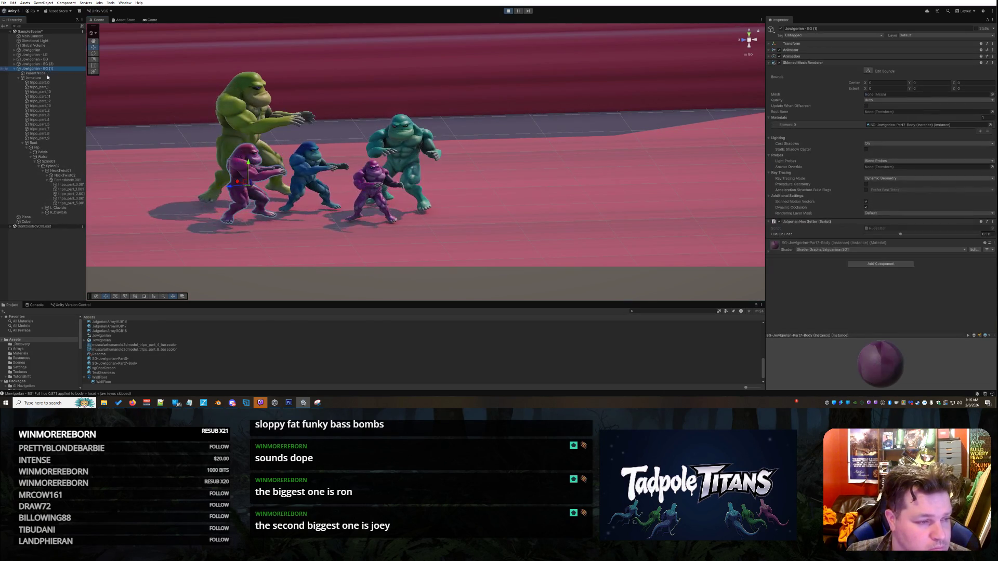
click(54, 129)
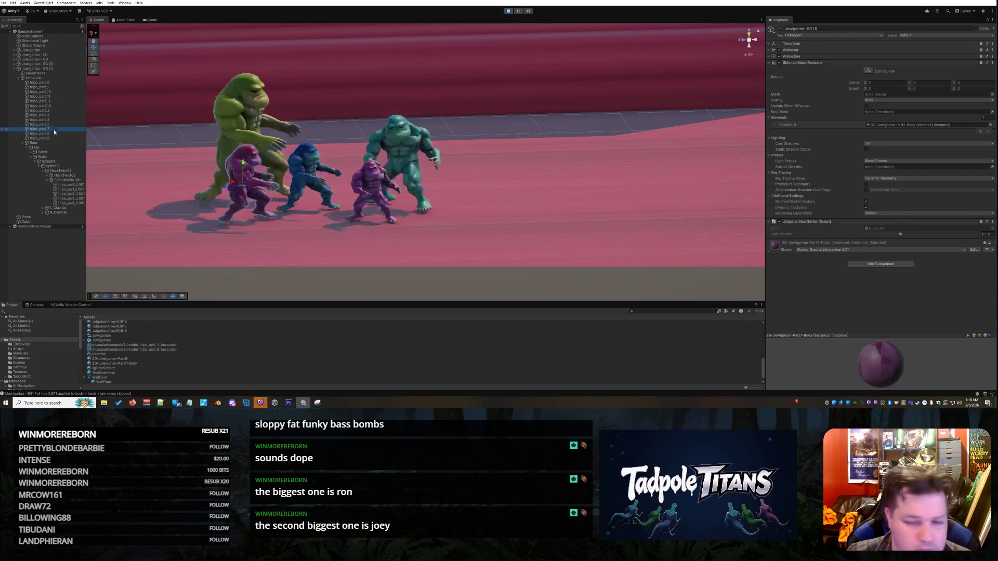
click(772, 211)
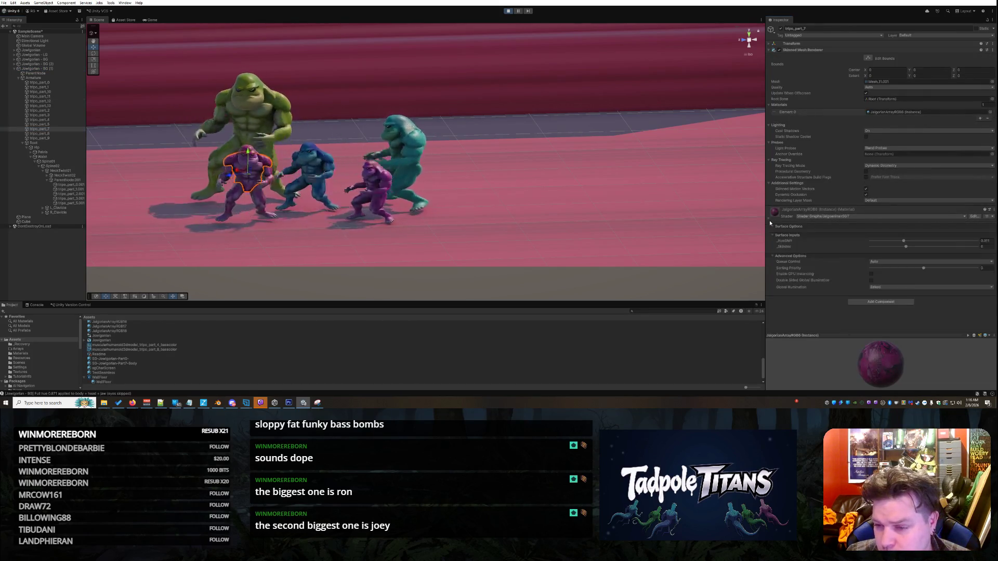
mouse_move(904, 240)
mouse_down()
mouse_move(955, 244)
mouse_move(912, 247)
mouse_up()
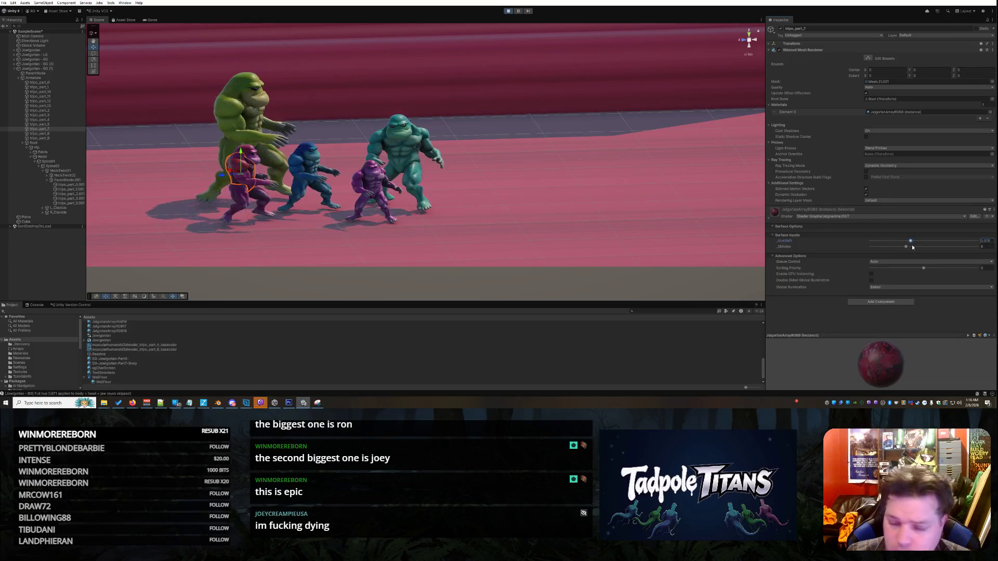
Set Jowlgorian - BG (1)'s Hue On Load to 0.376 and stop play mode.
click(256, 158)
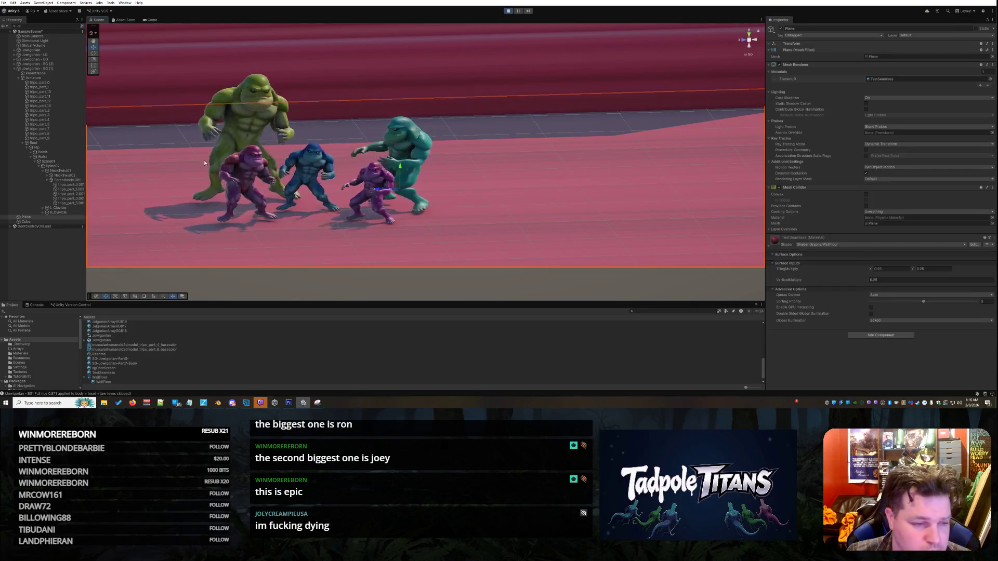
click(59, 114)
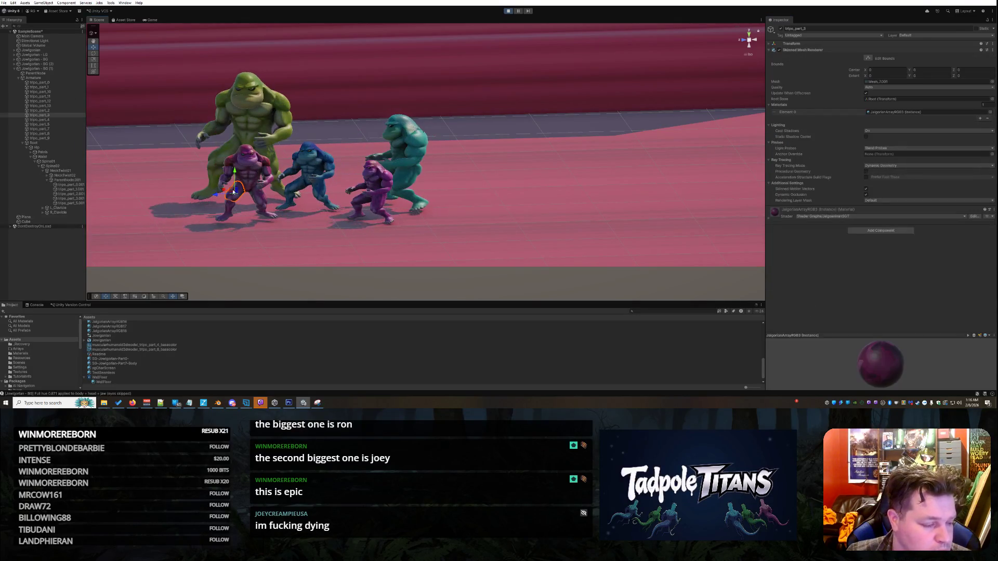
click(43, 69)
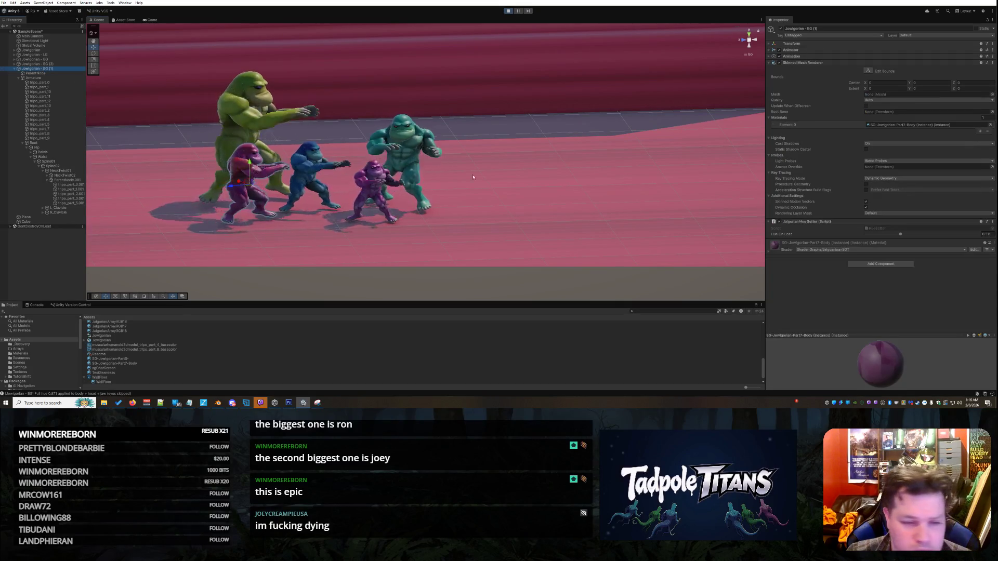
click(986, 233)
text(0.376)
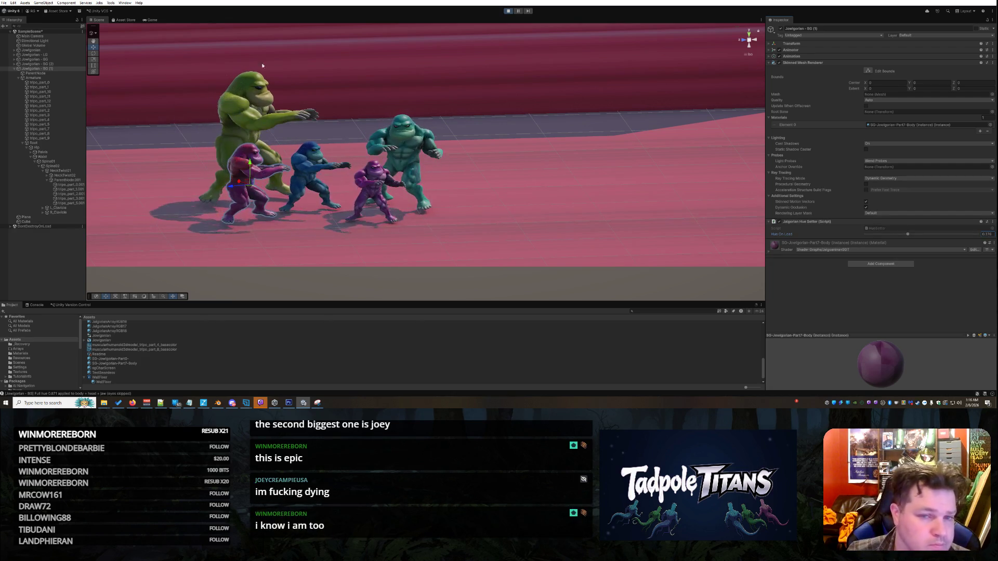
click(507, 11)
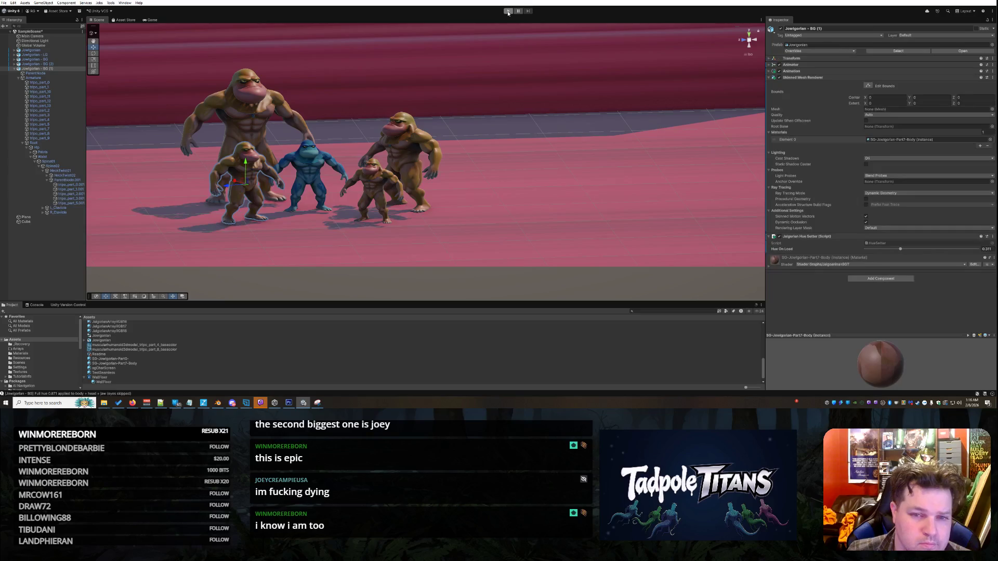
Run play mode, then select the front-left gorilla's root object and collapse its children.
click(507, 11)
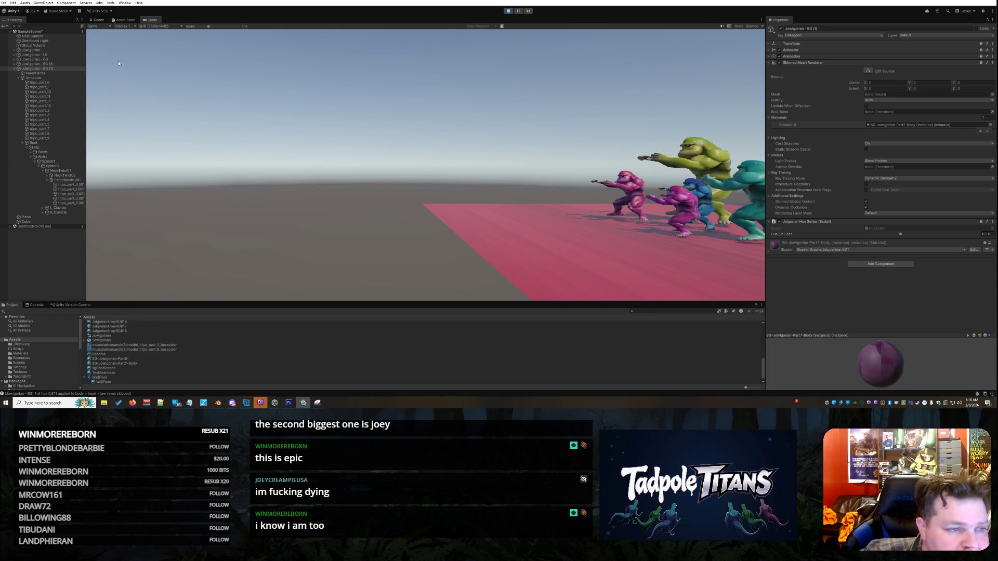
click(97, 20)
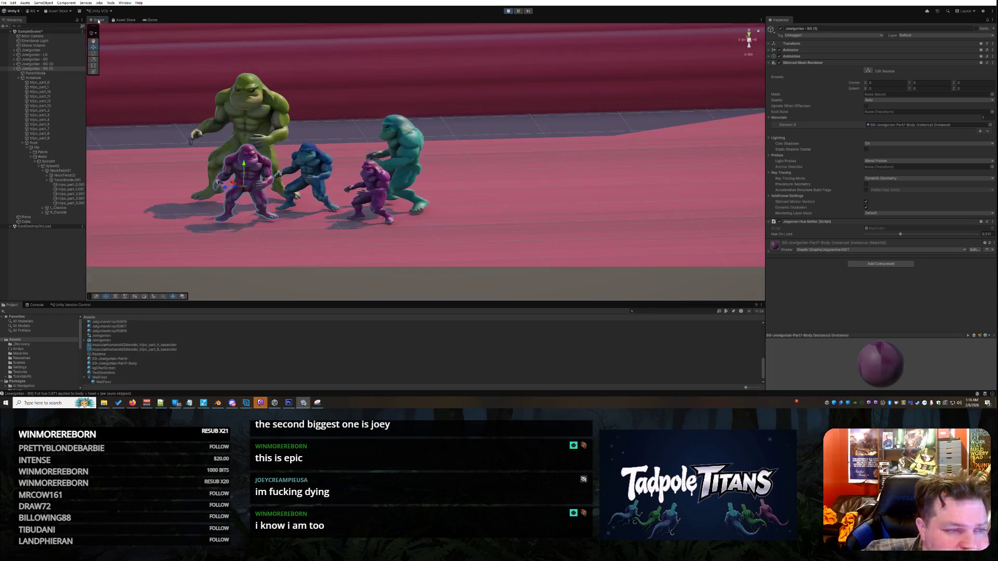
click(248, 154)
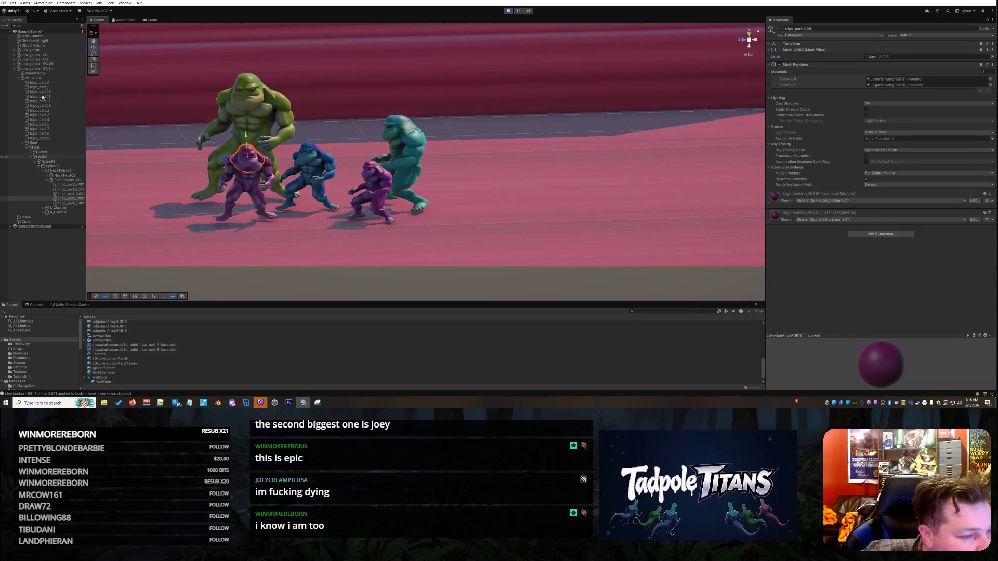
click(30, 69)
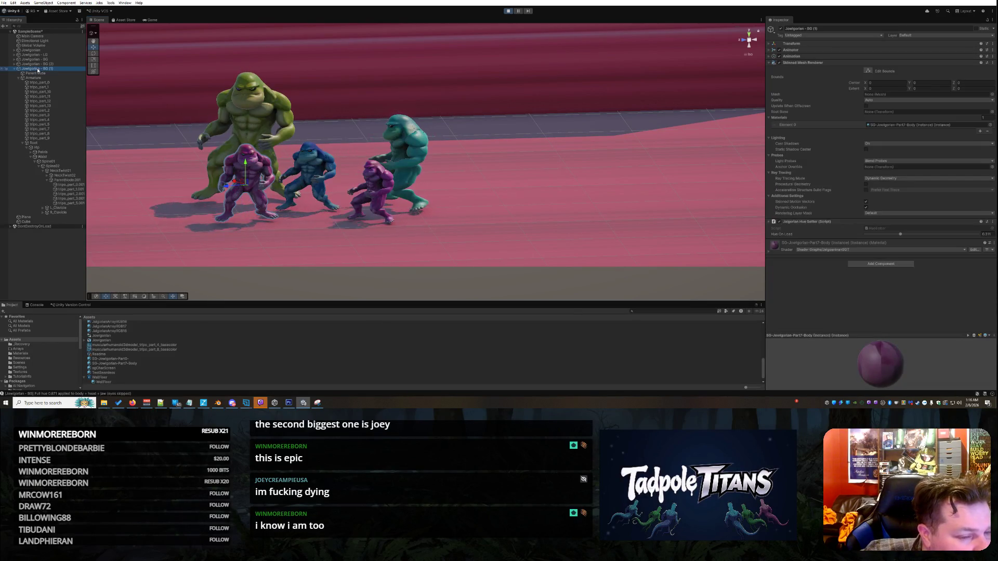
click(14, 69)
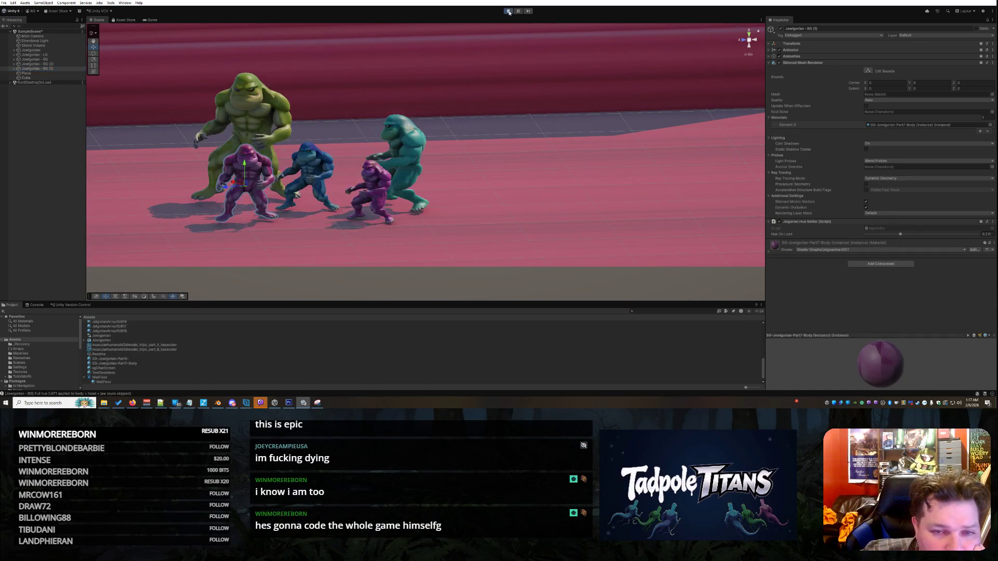
Raise Jowlgorian - BG (1)'s Hue On Load from 0.311 to 0.373 and replay the scene.
key(ctrl+p)
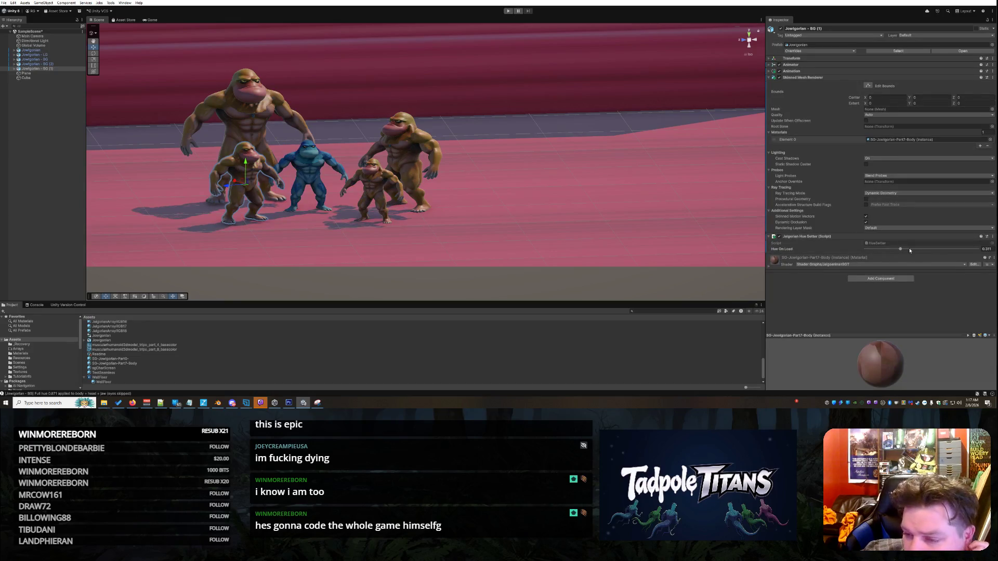
drag(901, 251, 908, 251)
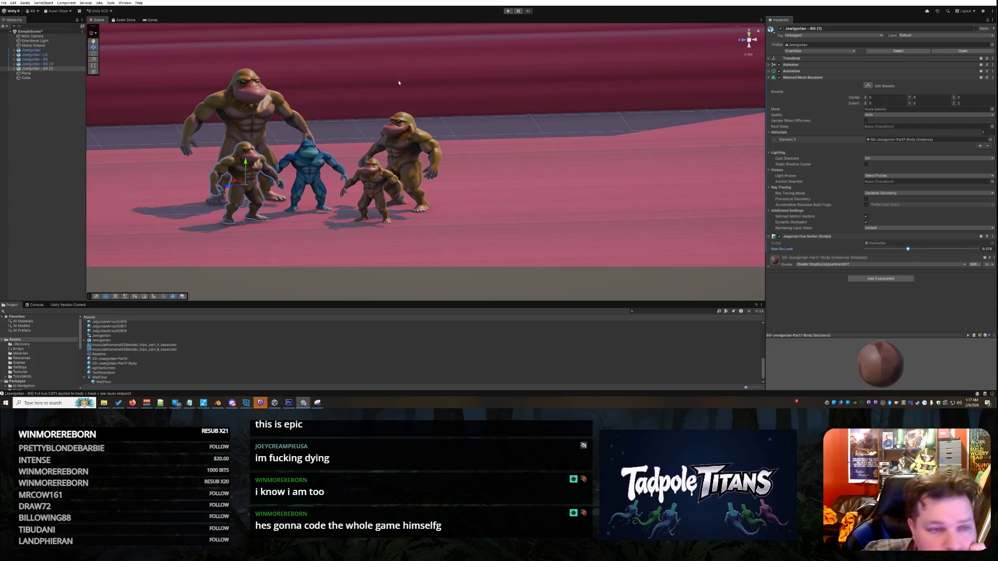
click(509, 11)
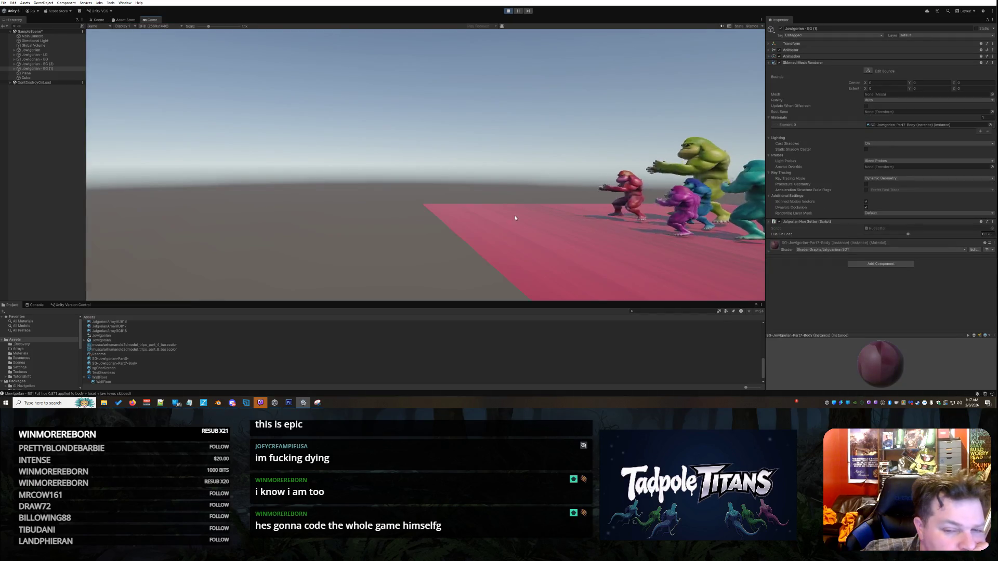
click(97, 20)
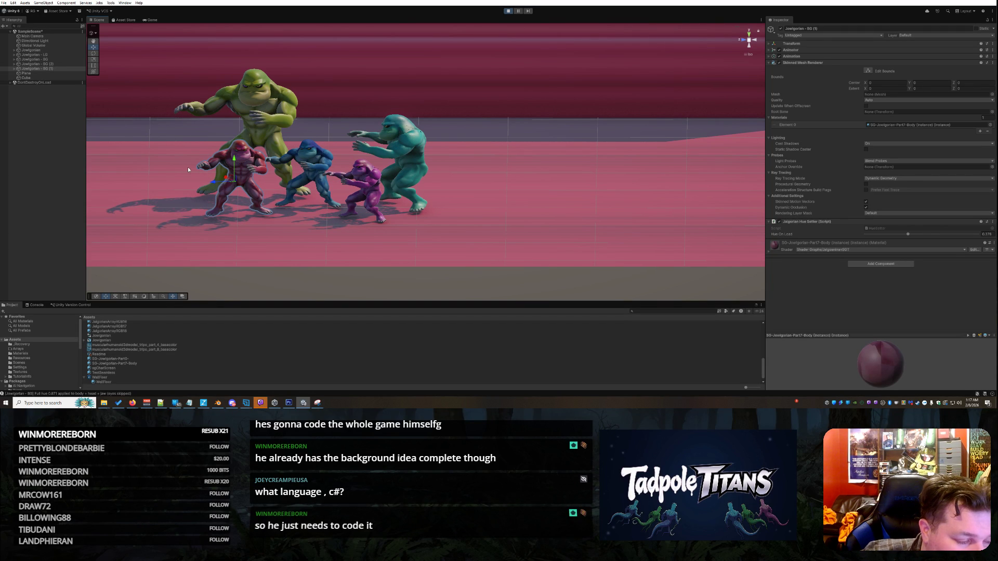
Zoom and pan across the gorillas, deselect, and orbit to a top-down front view.
scroll(189, 167, up, 2)
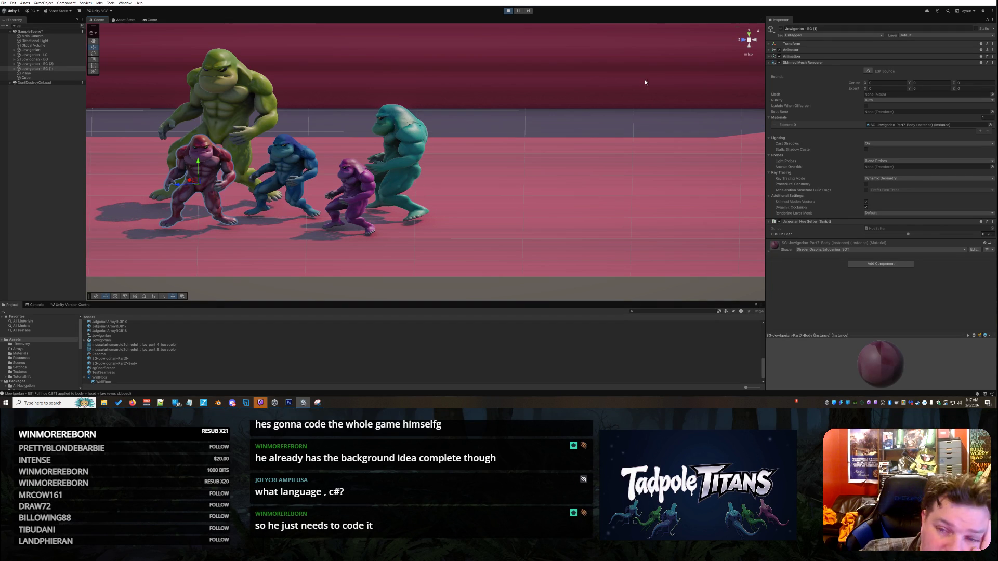
key(Left)
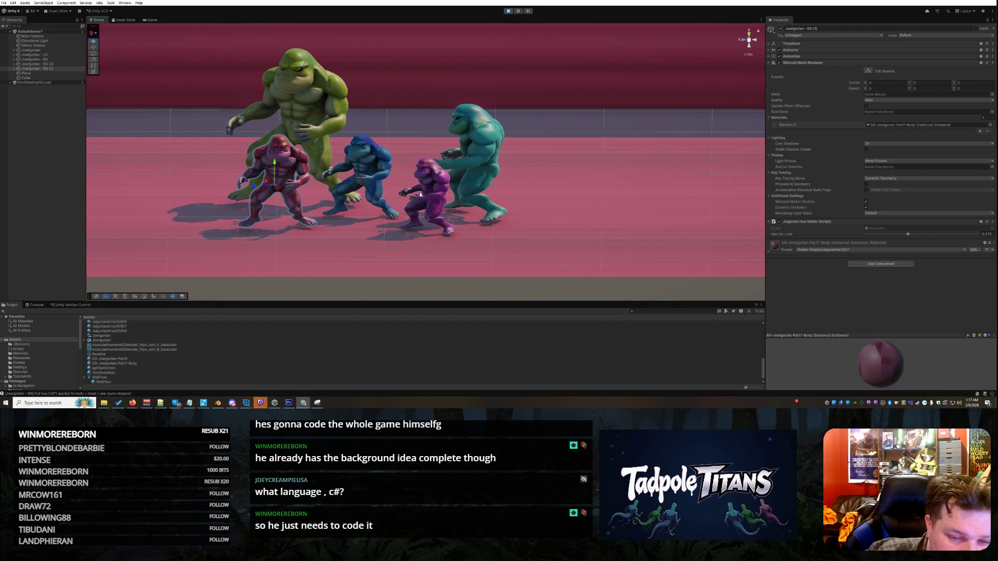
key(Left)
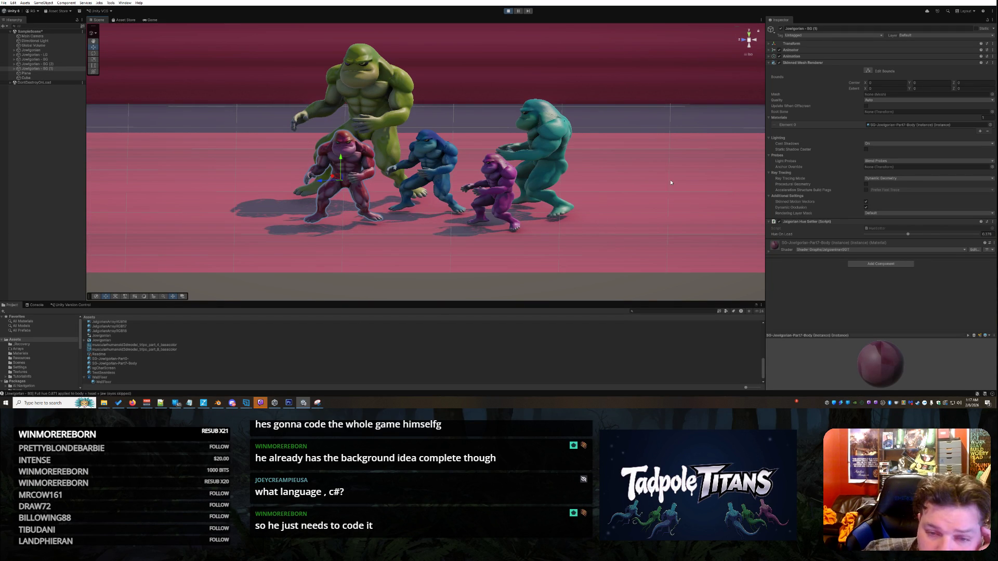
click(671, 182)
right_click(647, 146)
key(Escape)
mouse_move(559, 278)
mouse_down()
mouse_move(603, 216)
mouse_move(700, 200)
mouse_up()
mouse_move(615, 181)
mouse_down()
mouse_move(550, 185)
mouse_move(556, 216)
mouse_move(587, 223)
mouse_move(596, 209)
mouse_move(584, 213)
mouse_up()
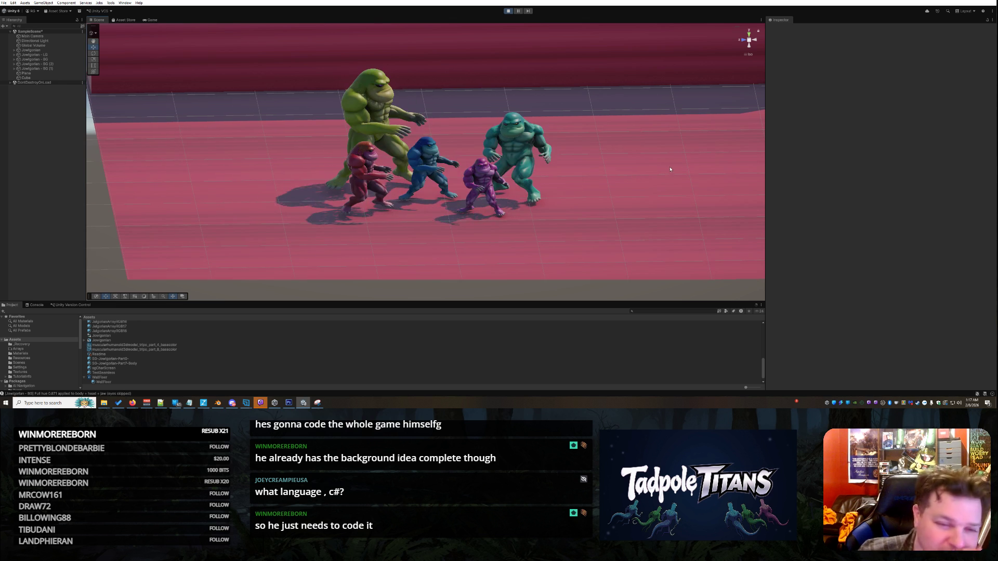
drag(645, 161, 652, 163)
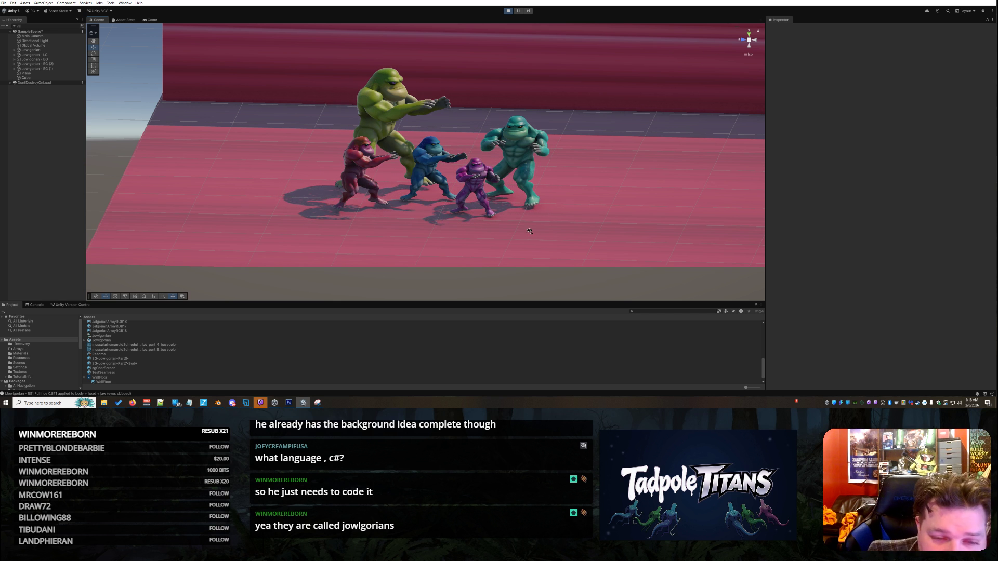
drag(530, 230, 486, 190)
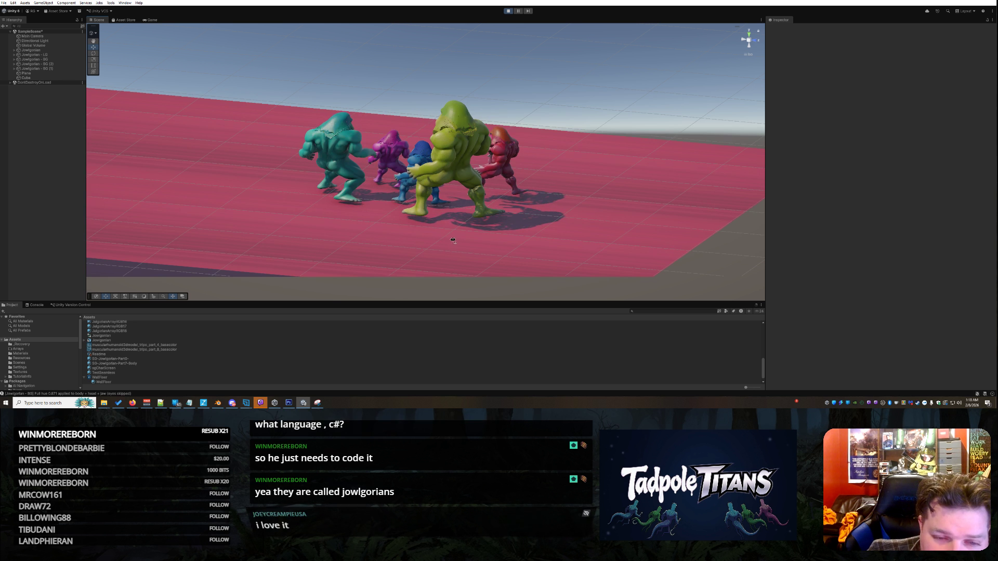
drag(392, 239, 414, 242)
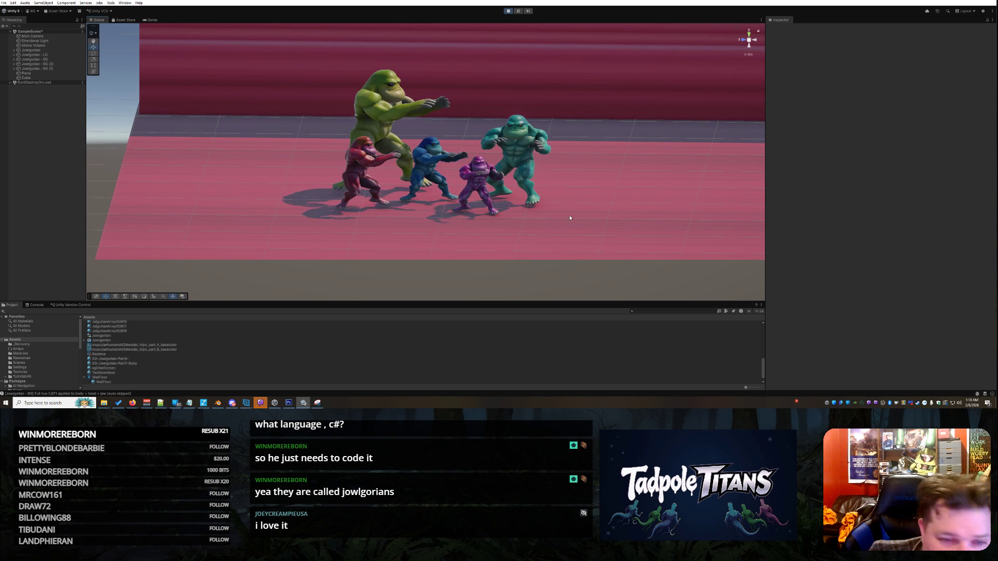
scroll(596, 235, up, 3)
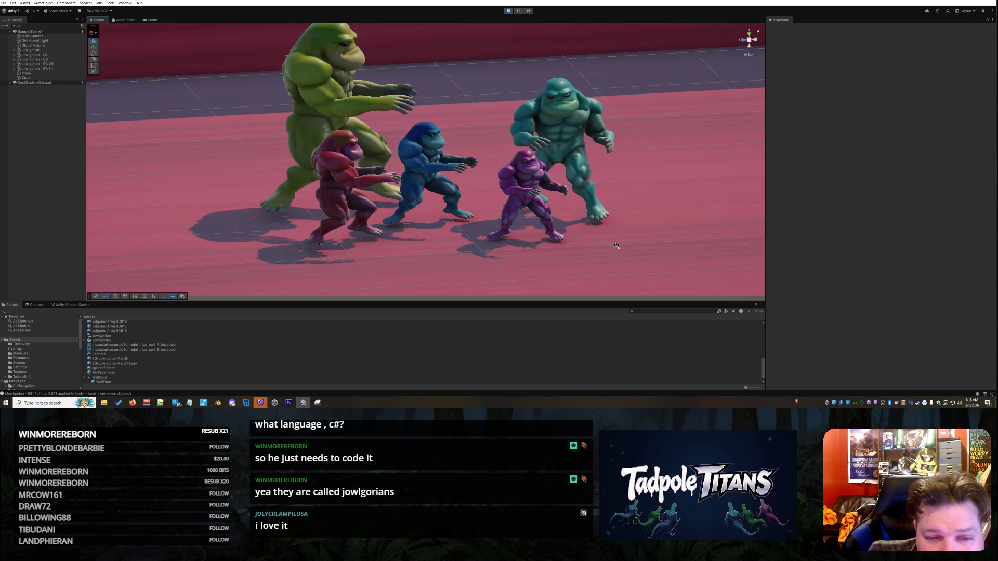
drag(616, 246, 597, 245)
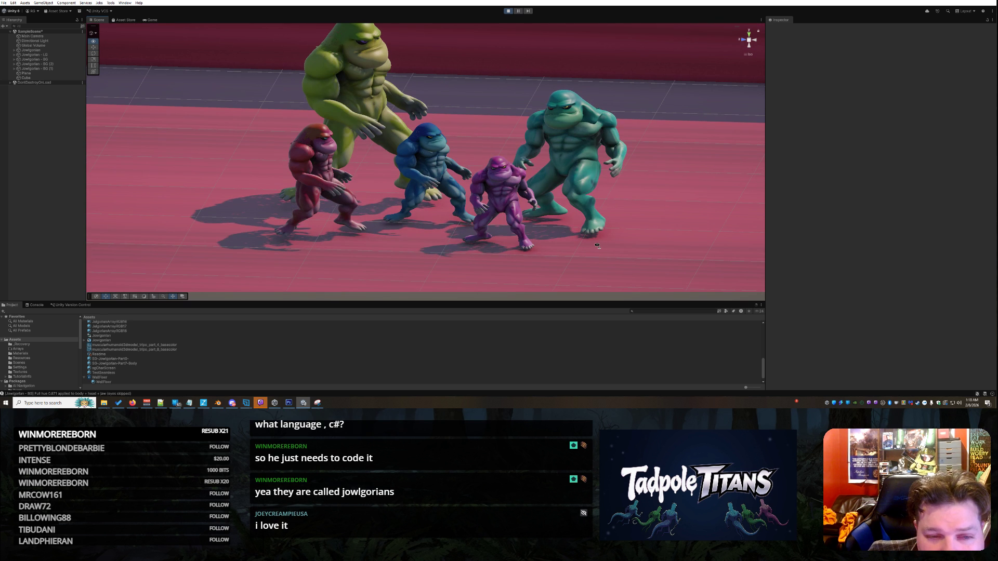
drag(635, 242, 651, 234)
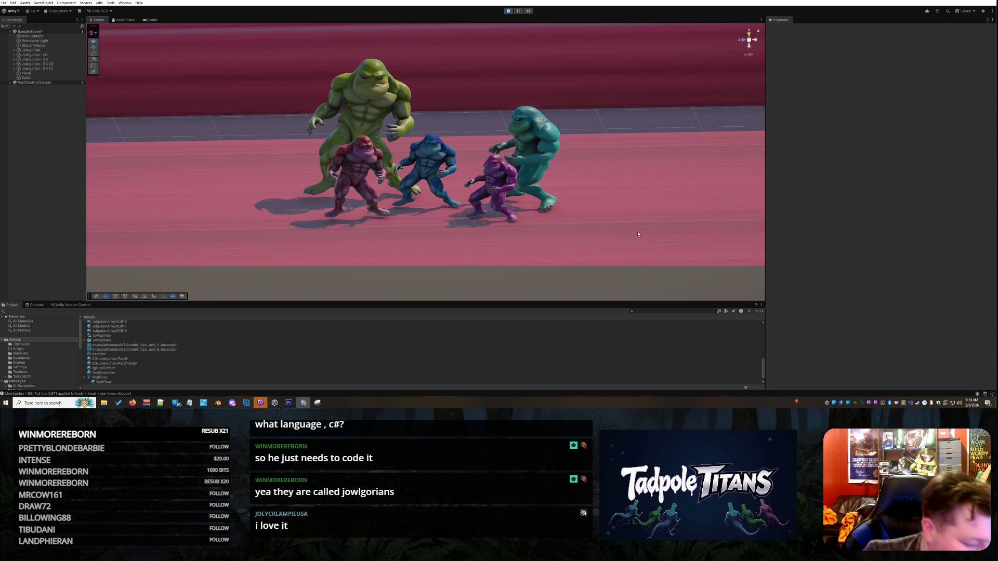
drag(648, 240, 639, 235)
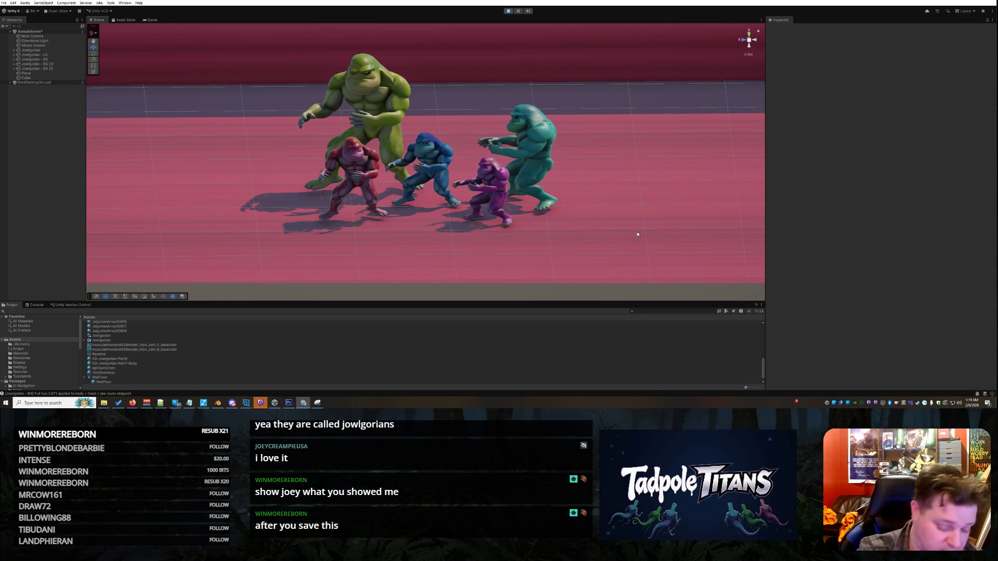
Select then deselect the floor plane, and attempt to save while still playing.
click(629, 190)
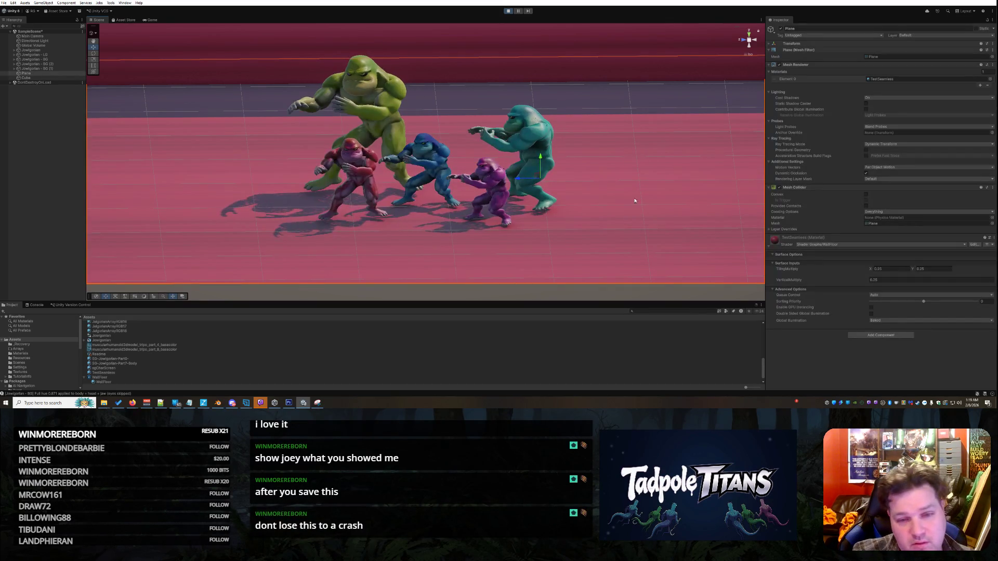
scroll(575, 156, down, 5)
click(597, 257)
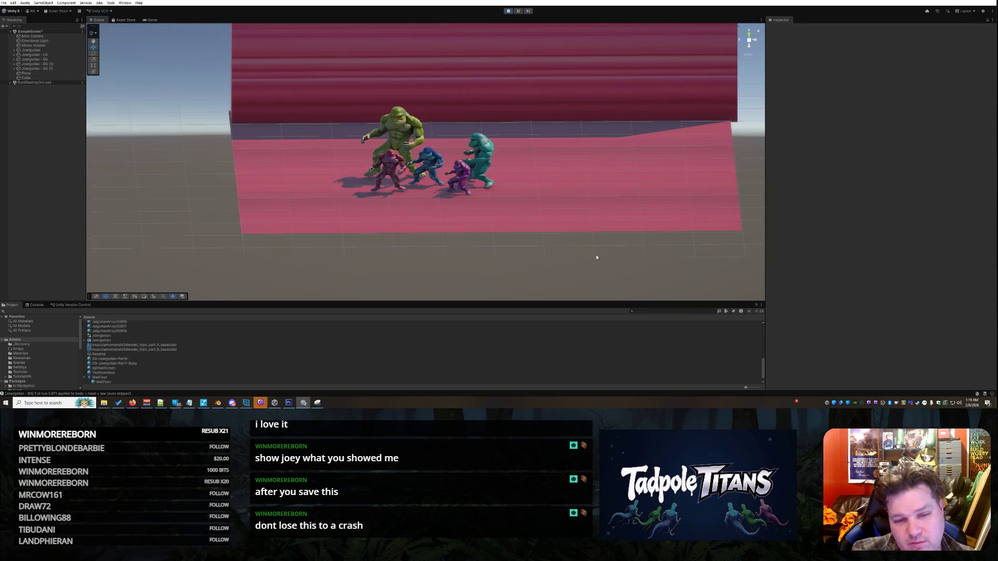
key(ctrl+s)
Exit play mode and save the scene.
key(ctrl+p)
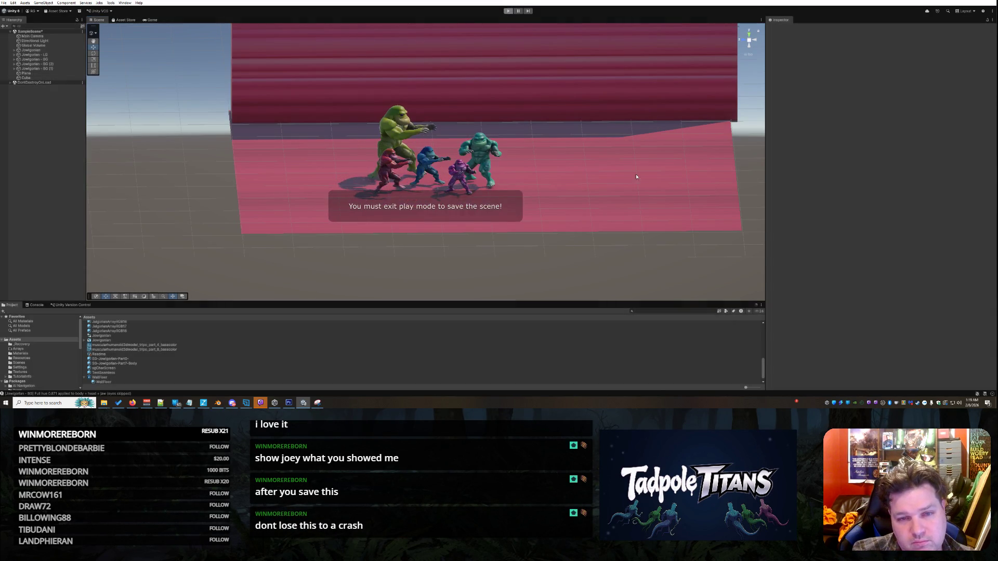
scroll(598, 181, up, 5)
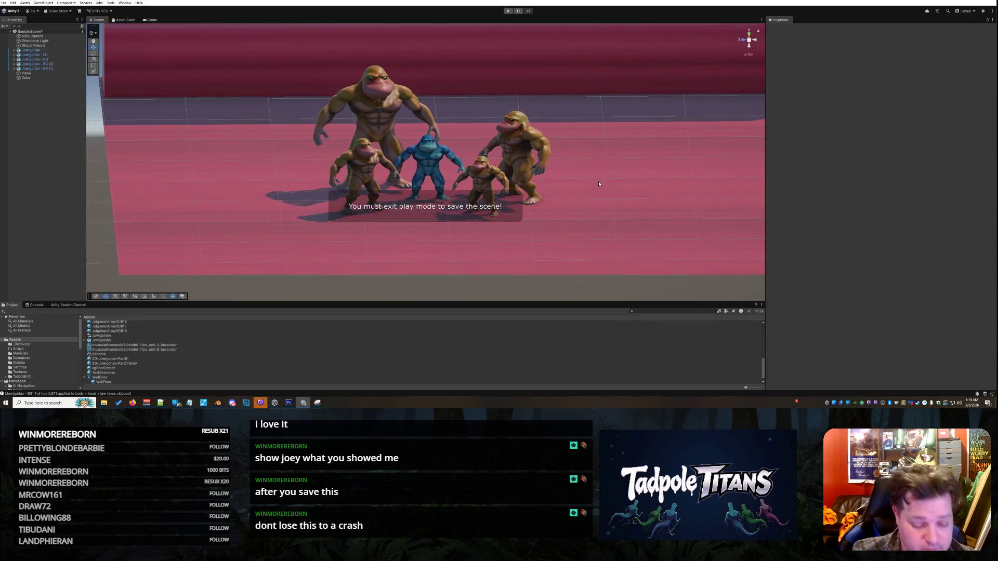
key(ctrl+s)
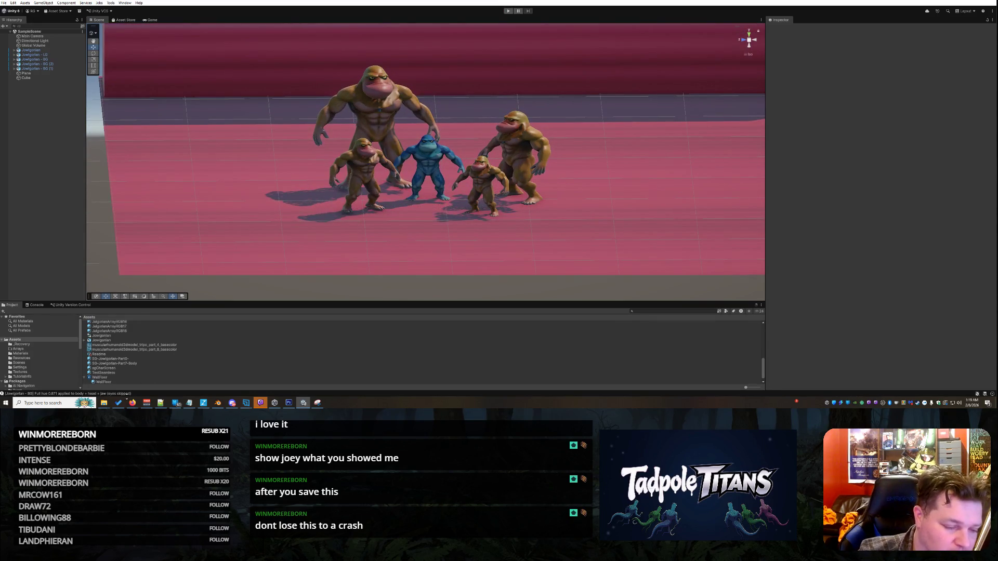
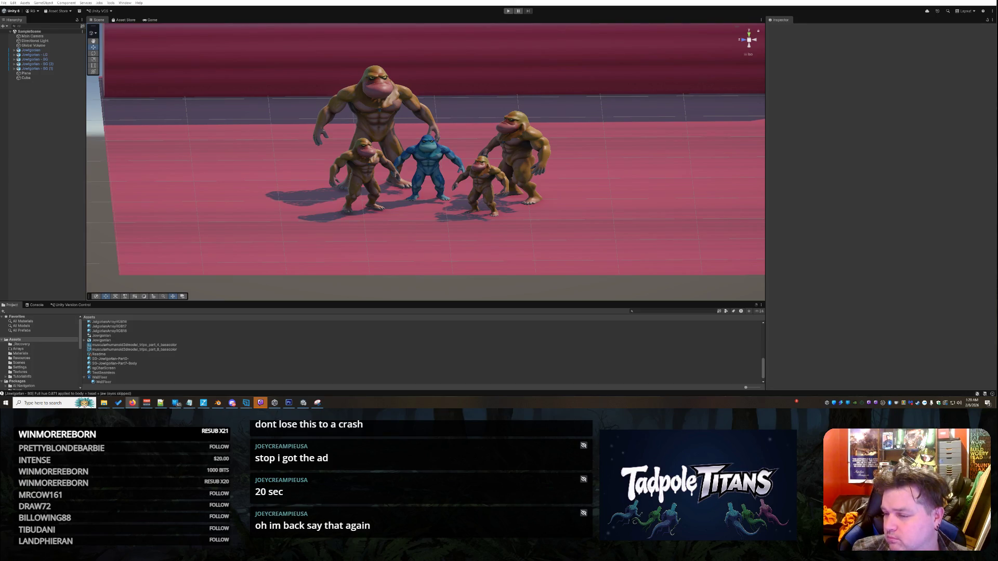
Bring the Grok Imagine window over the scene and play, then pause, the Tadpole Titans video with sound.
key(alt+Tab)
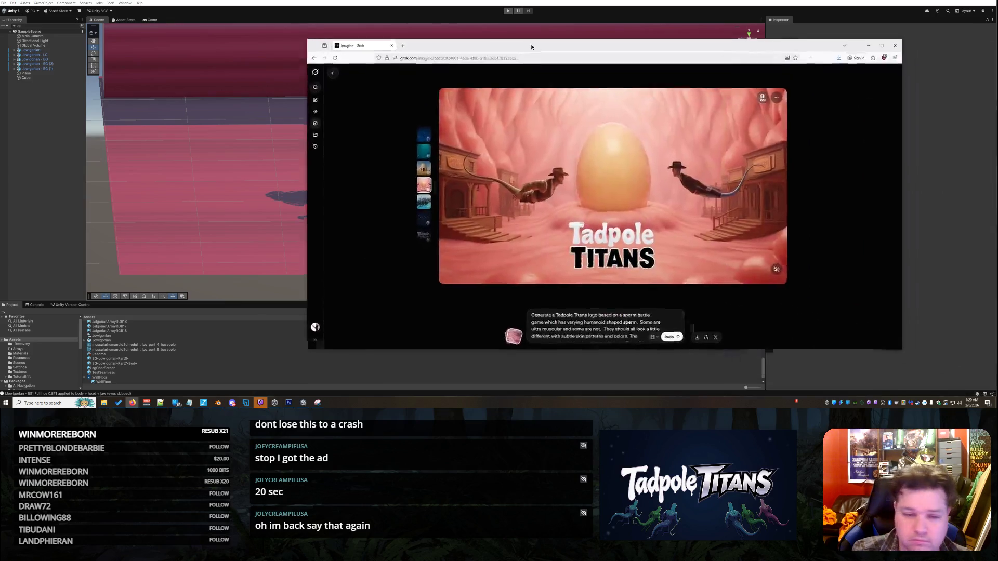
drag(628, 48, 375, 32)
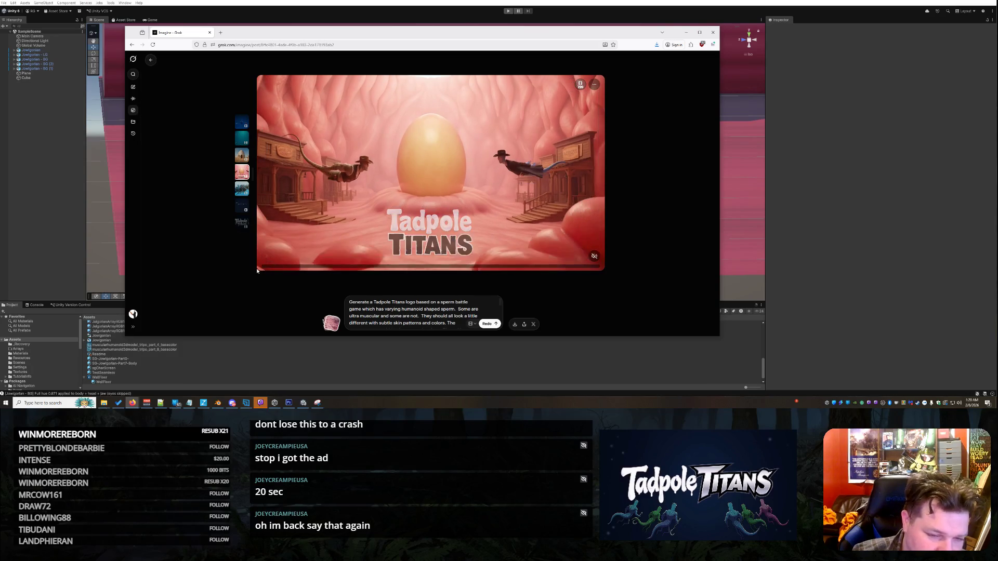
click(595, 257)
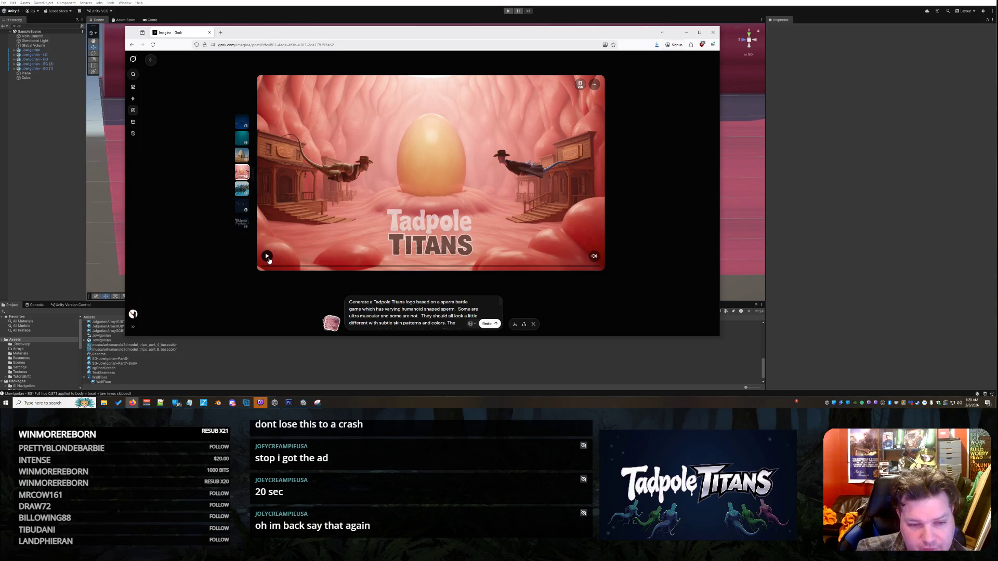
click(268, 256)
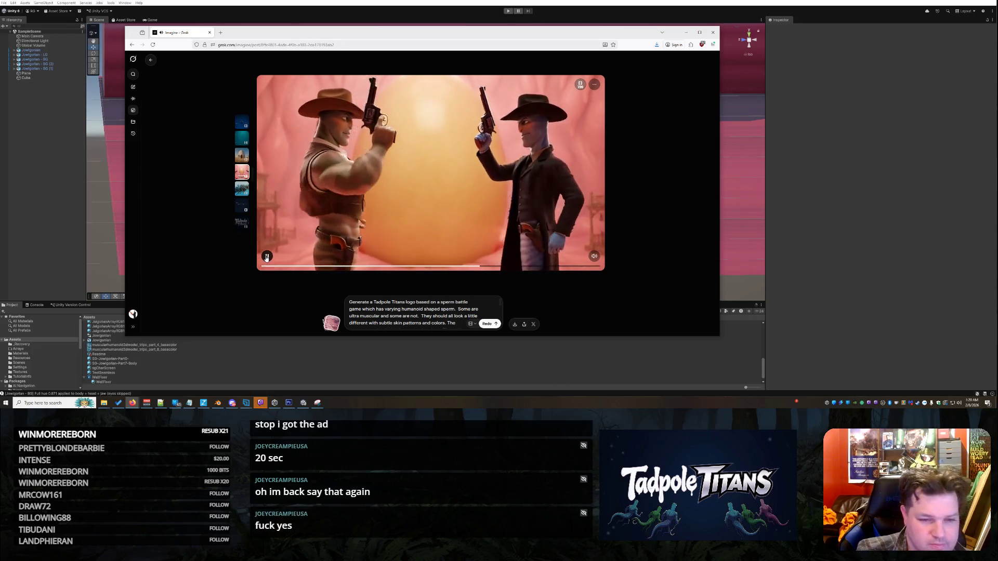
click(266, 257)
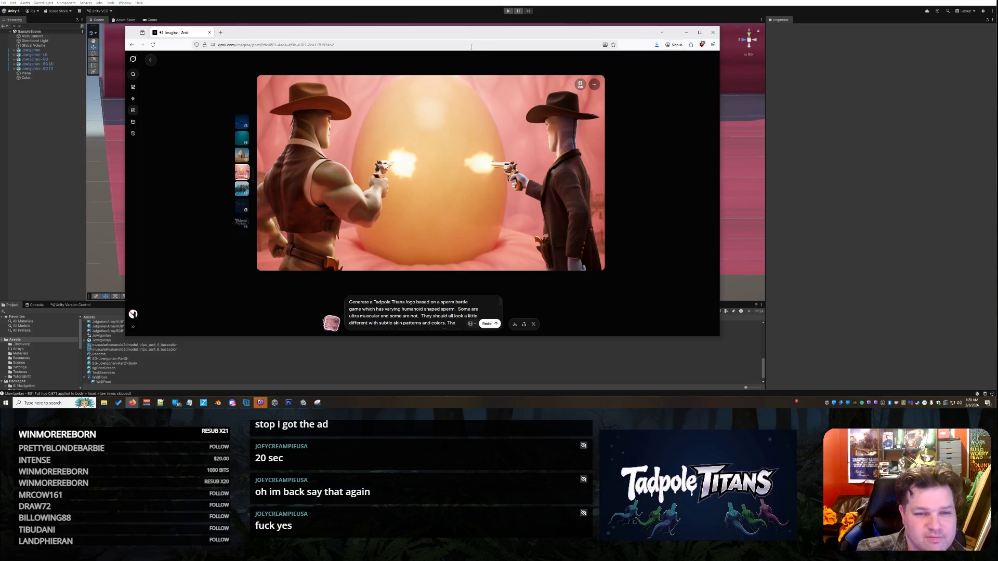
Move the browser aside, then orbit and zoom out to frame the floor, wall and five creatures.
drag(462, 42, 997, 41)
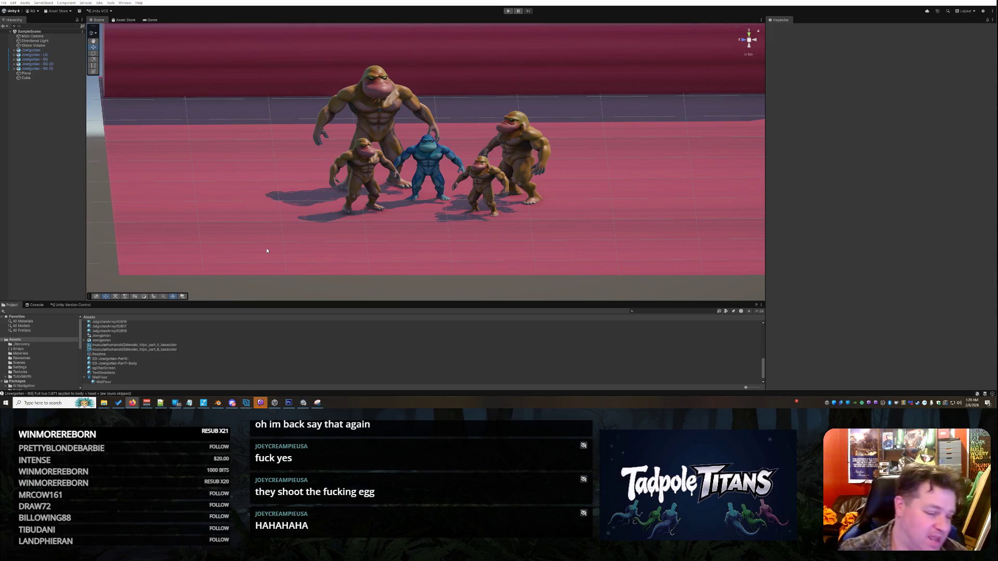
mouse_move(650, 171)
mouse_down()
mouse_move(695, 157)
mouse_move(633, 172)
mouse_move(643, 156)
mouse_move(635, 156)
mouse_move(665, 136)
mouse_move(546, 164)
mouse_move(600, 135)
mouse_move(594, 149)
mouse_up()
scroll(676, 148, down, 2)
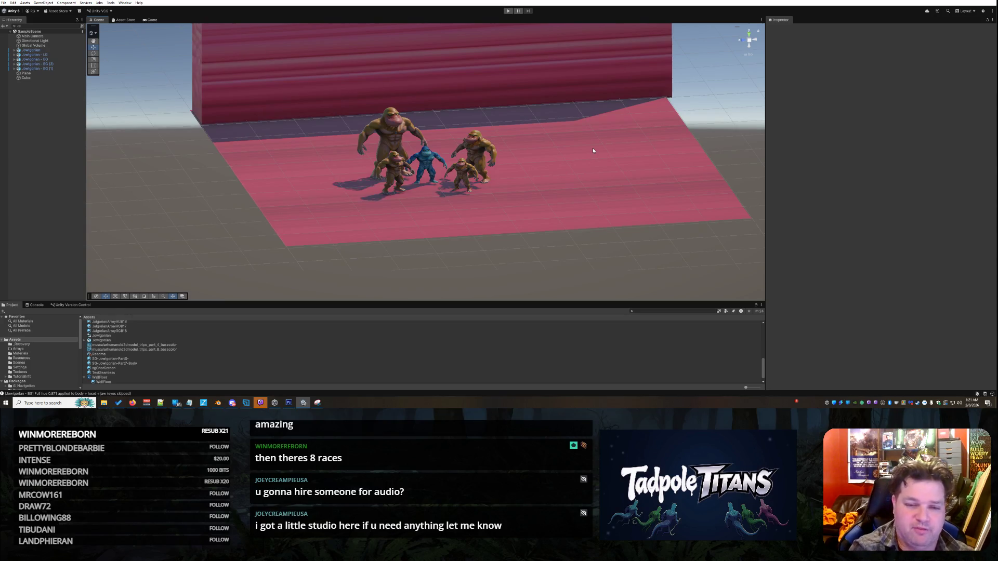
Orbit head-on, high, front and level around the creatures, zoom in, then switch to Photoshop's JOWLGORIANS artwork.
mouse_move(557, 138)
mouse_down()
mouse_move(535, 158)
mouse_move(563, 182)
mouse_move(582, 172)
mouse_move(625, 191)
mouse_move(638, 168)
mouse_move(638, 183)
mouse_up()
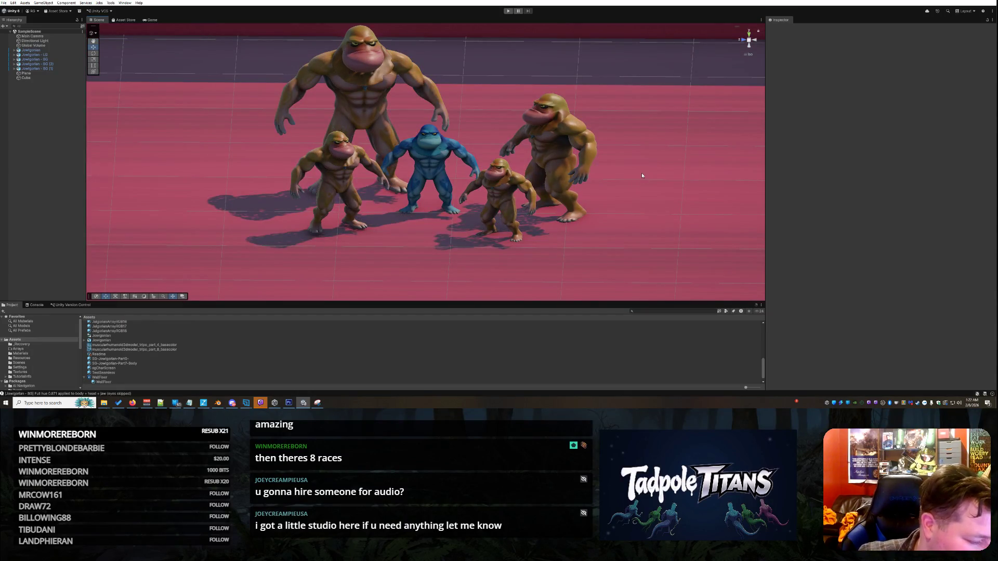
mouse_move(650, 171)
mouse_down()
mouse_move(762, 179)
mouse_move(854, 158)
mouse_up()
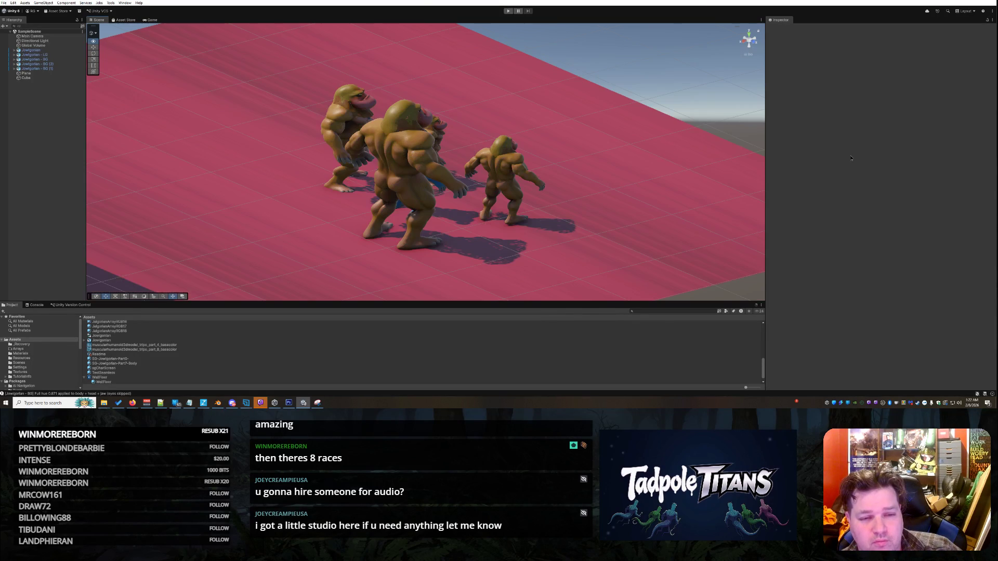
mouse_move(619, 154)
mouse_down()
mouse_move(632, 158)
mouse_move(628, 149)
mouse_move(630, 161)
mouse_up()
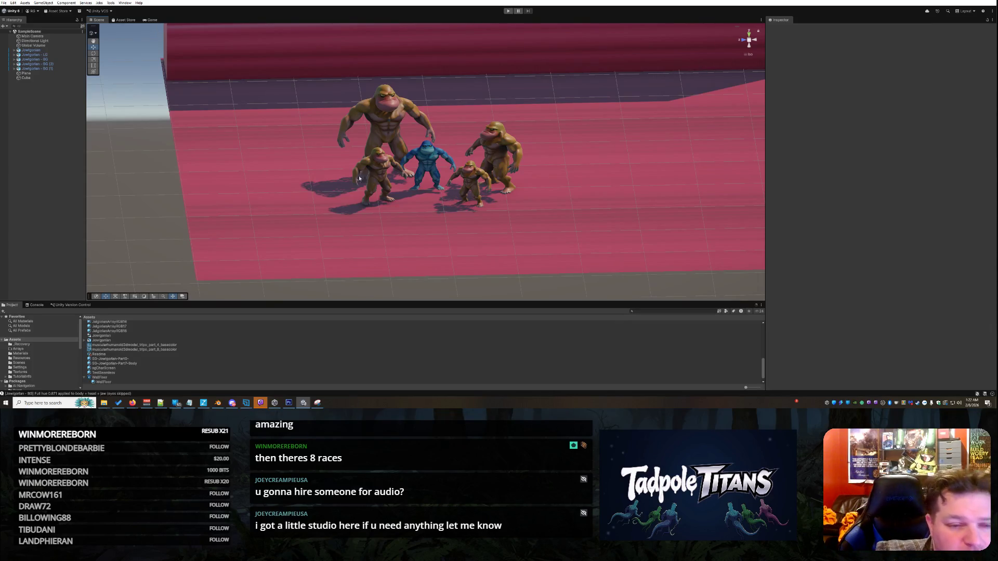
mouse_move(308, 169)
alt+mouse_down()
mouse_move(372, 120)
mouse_move(296, 163)
mouse_move(317, 159)
alt+mouse_up()
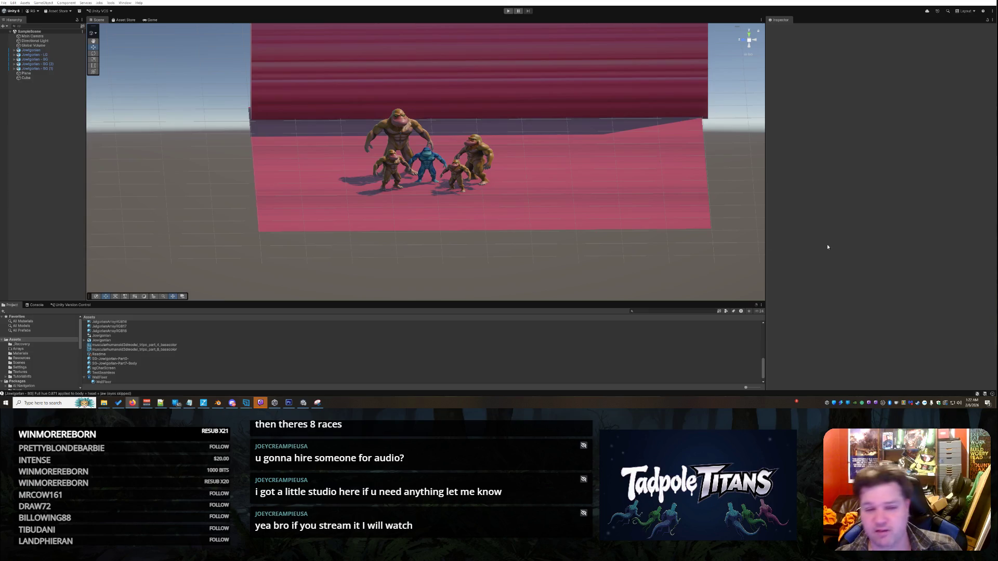
scroll(535, 194, up, 5)
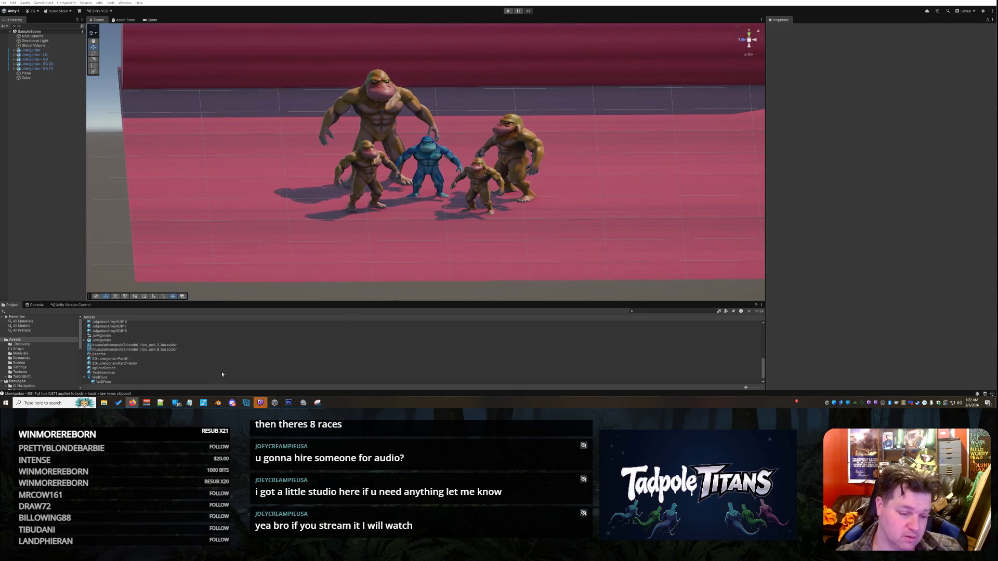
mouse_move(176, 403)
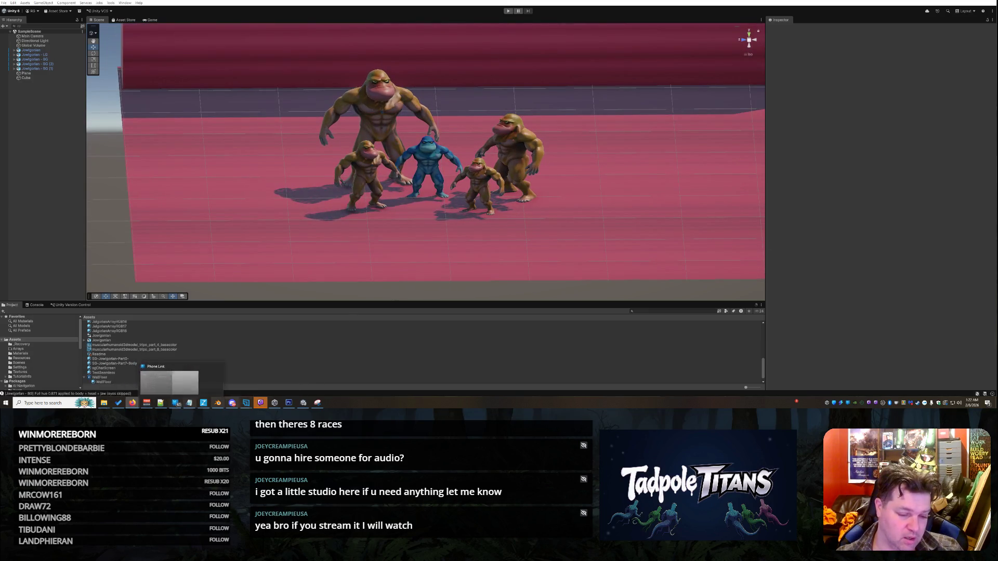
click(288, 402)
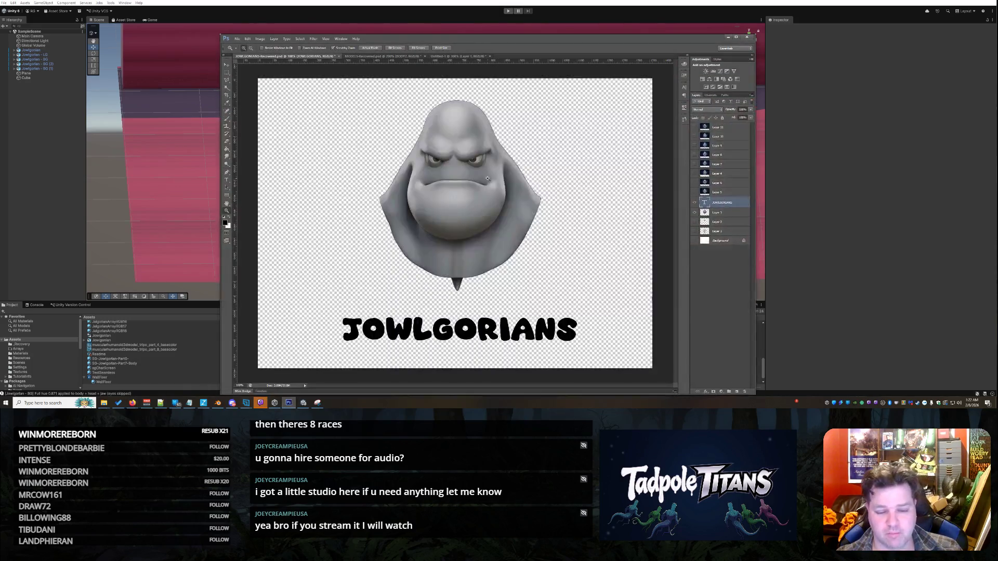
In MODELS-Recovered.psd, hide the visible artwork, briefly preview Layer 2, then show the BODY1 Tadpole Titans layer.
click(380, 56)
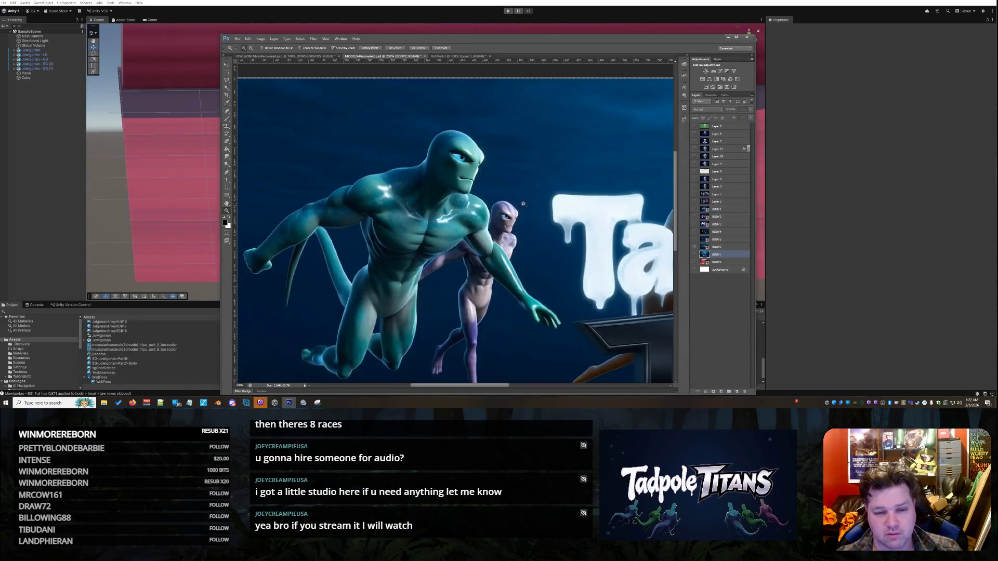
click(695, 247)
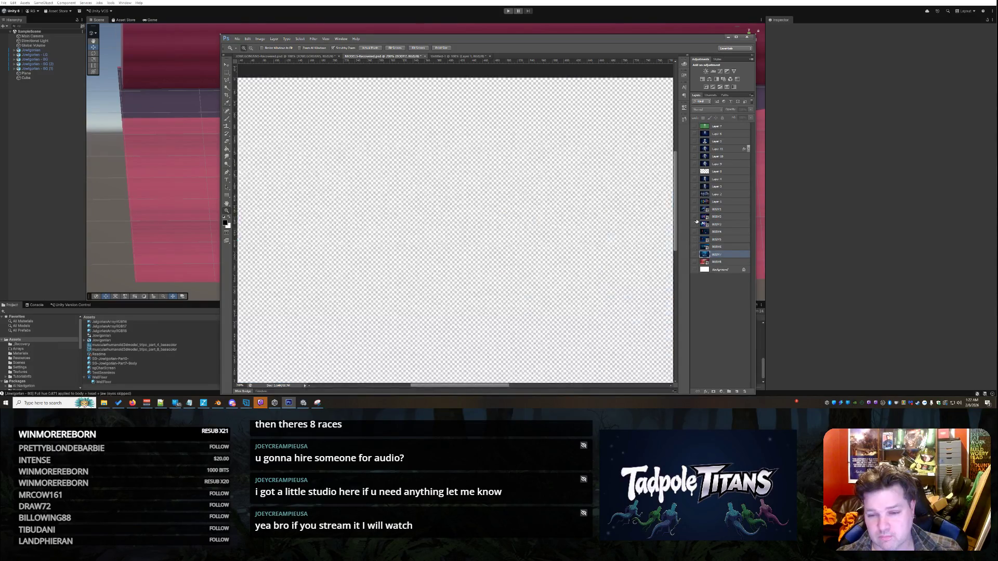
click(692, 195)
click(693, 195)
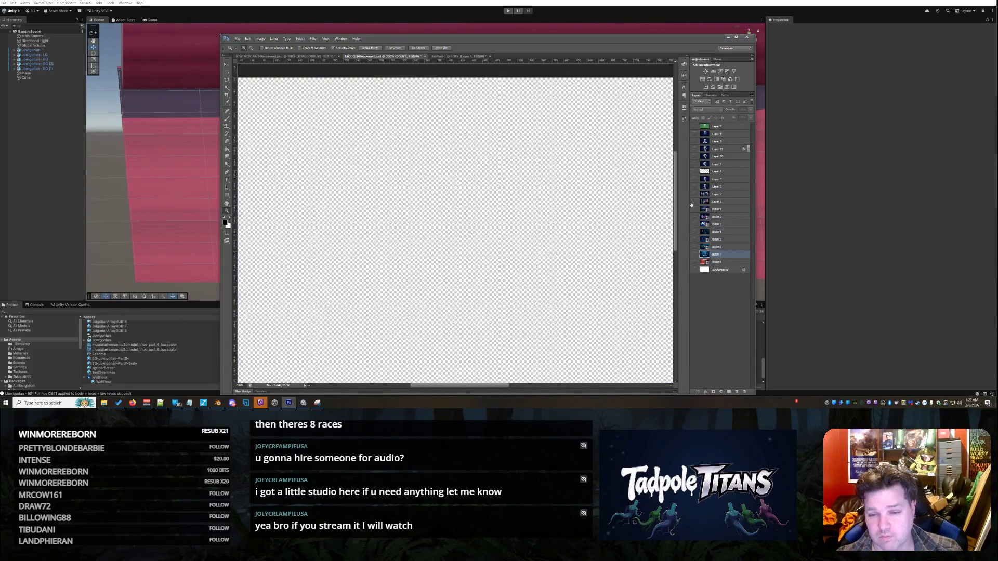
click(691, 210)
scroll(299, 199, down, 4)
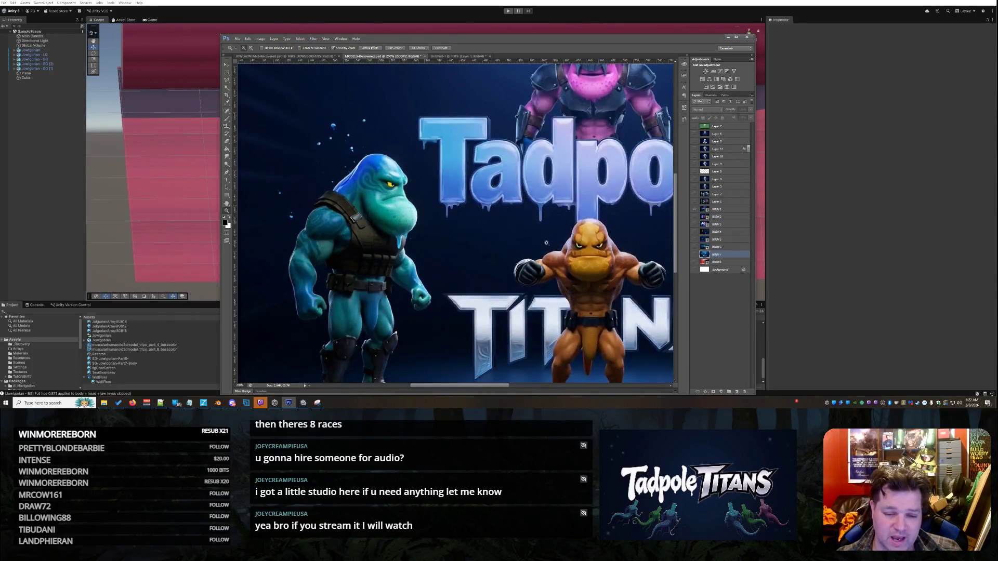
Reposition the Photoshop window and show the BODY2 four-alien lineup layer.
mouse_move(491, 388)
mouse_down()
mouse_move(558, 387)
mouse_move(498, 385)
mouse_up()
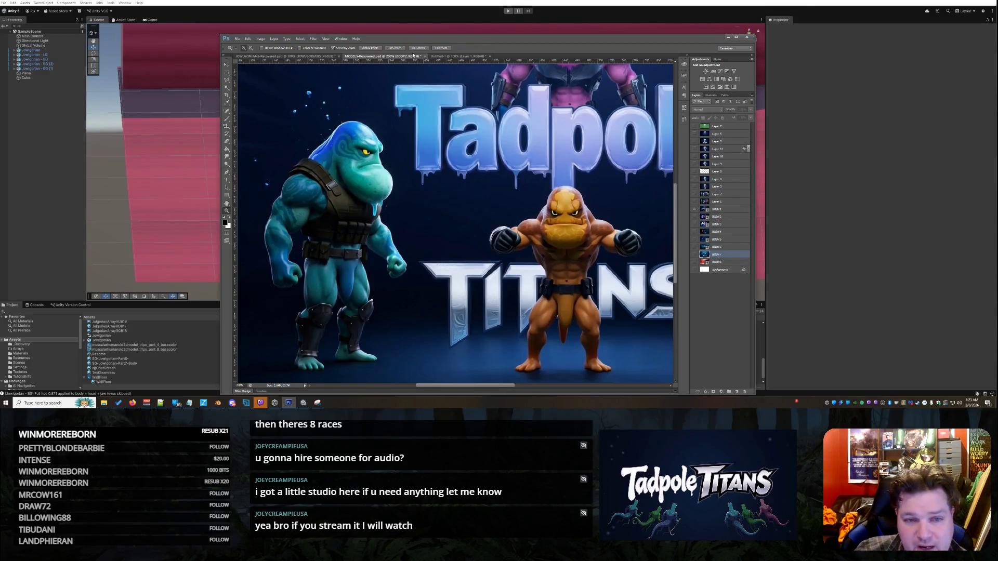
mouse_move(414, 43)
mouse_down()
mouse_move(451, 99)
mouse_move(452, 300)
mouse_move(352, 48)
mouse_up()
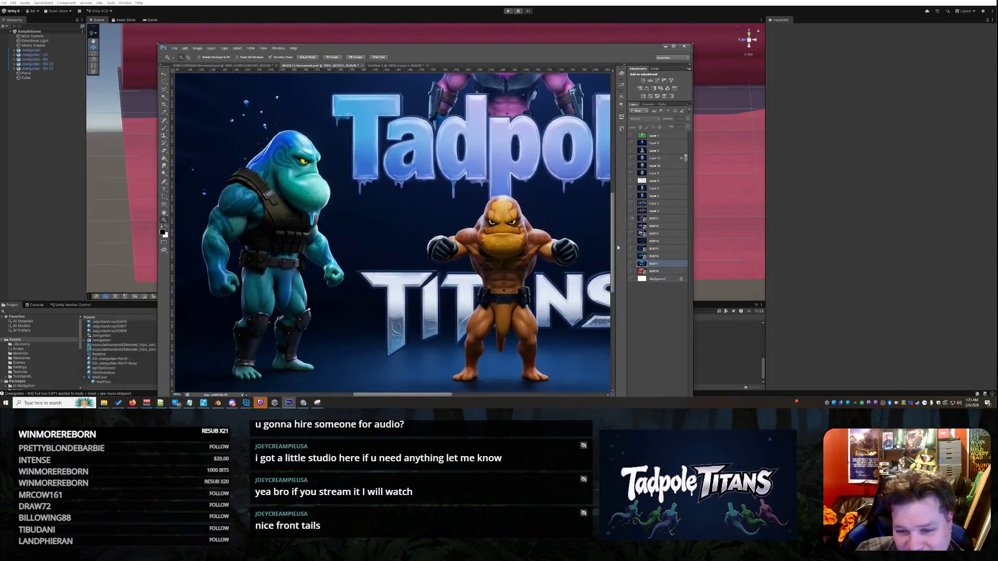
click(632, 221)
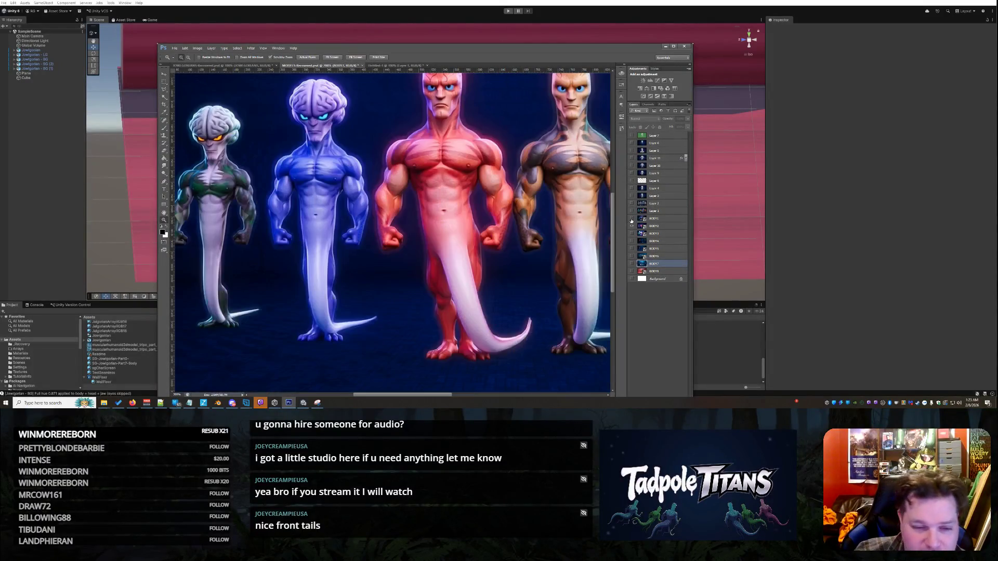
Zoom the alien concept art, then swap the BODY2 lineup for the BODY3 Tadpole Titans image.
scroll(393, 176, down, 1)
scroll(393, 175, up, 5)
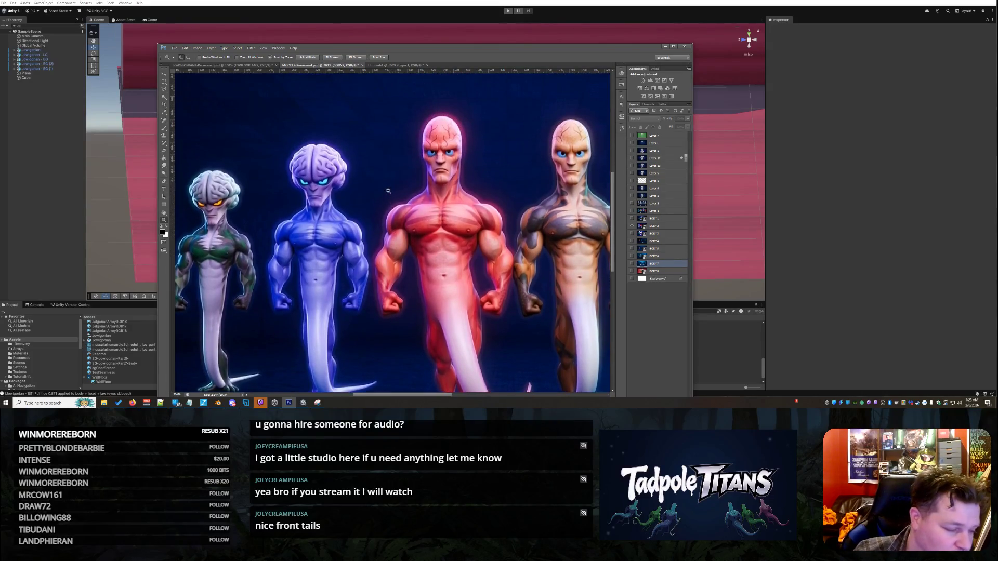
scroll(344, 194, up, 1)
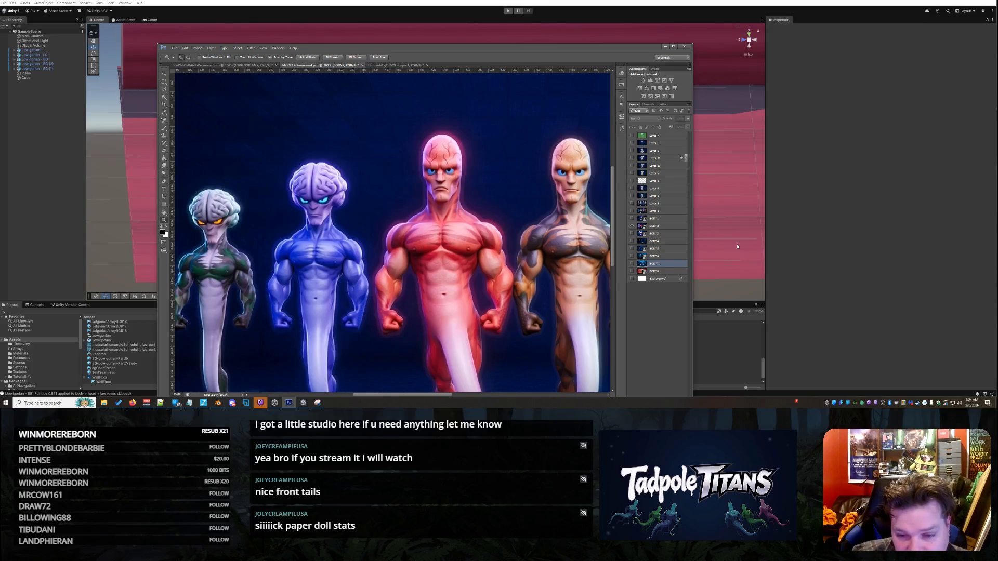
click(631, 234)
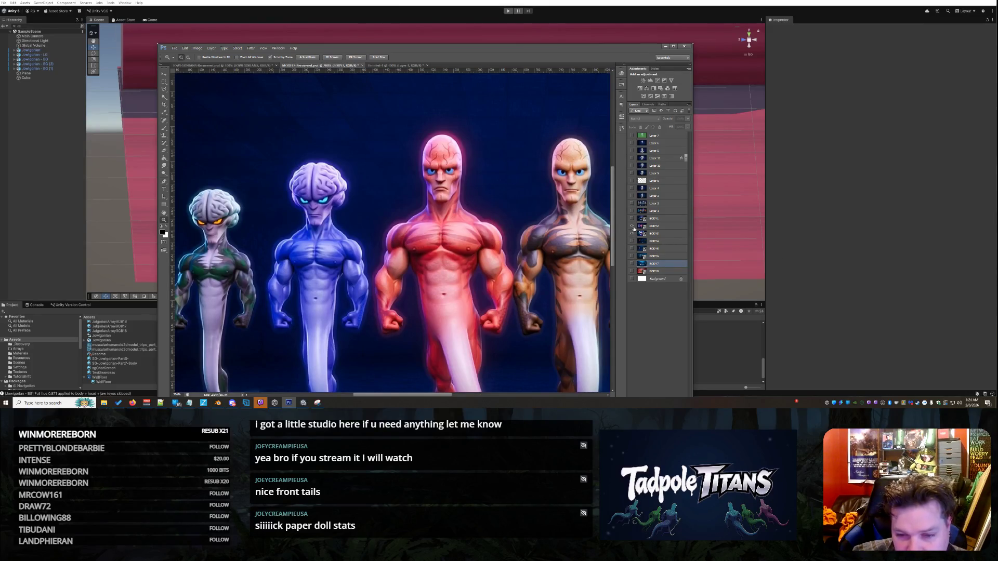
click(632, 226)
scroll(454, 233, down, 2)
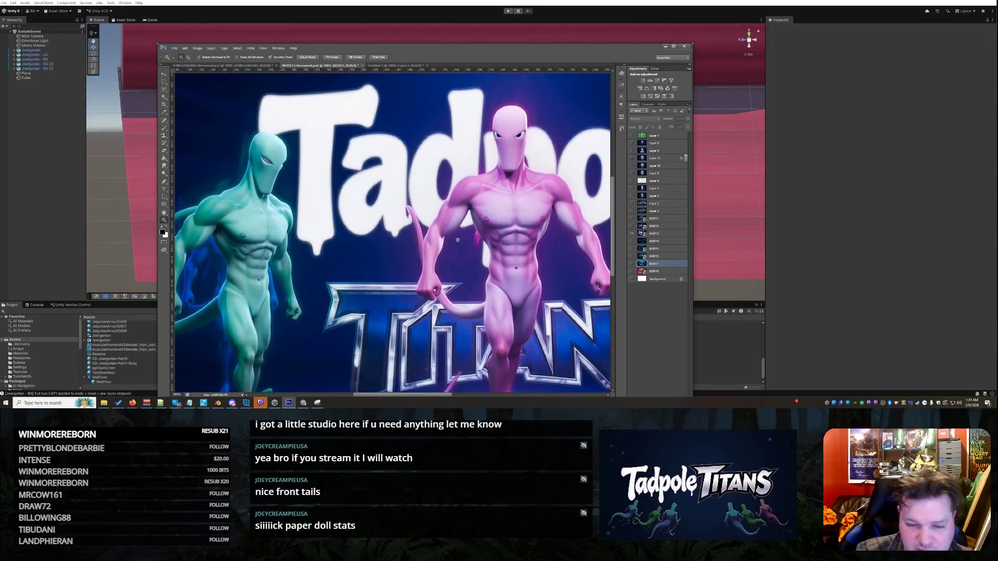
Show BODY4's red and blue aliens, fit and zoom on the blue alien's hand, then reveal the cartoon layer.
click(631, 241)
click(631, 234)
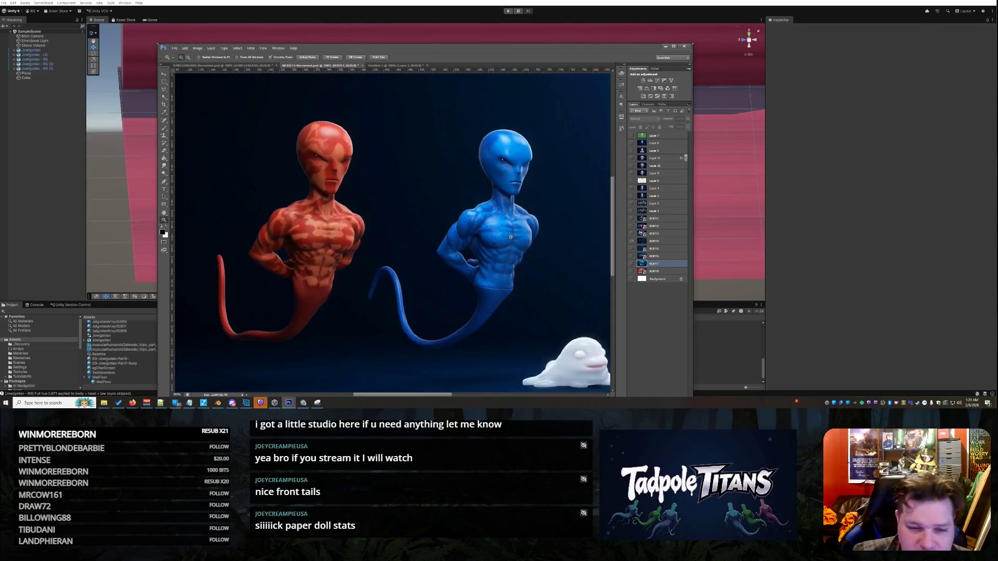
scroll(434, 222, down, 4)
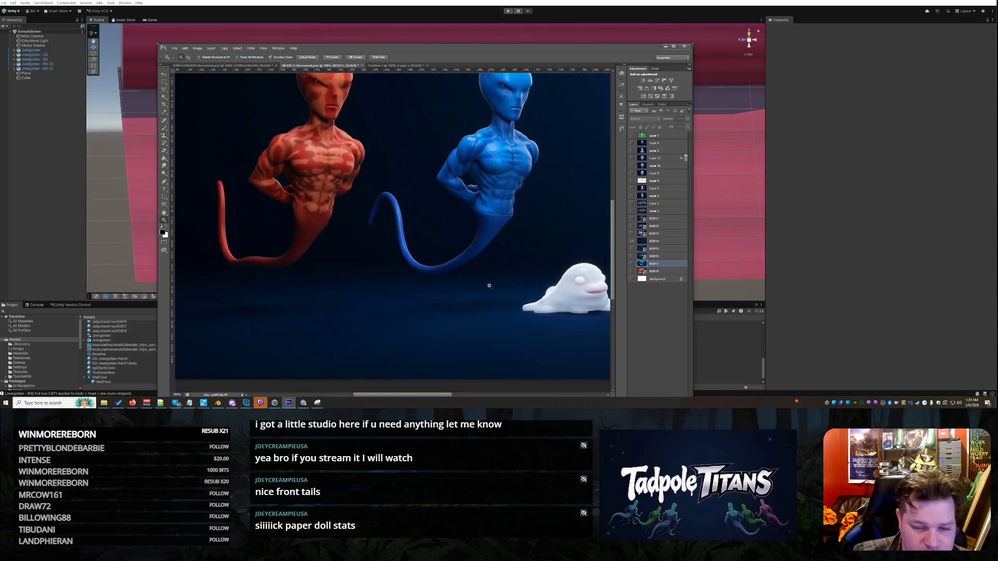
right_click(489, 286)
click(521, 312)
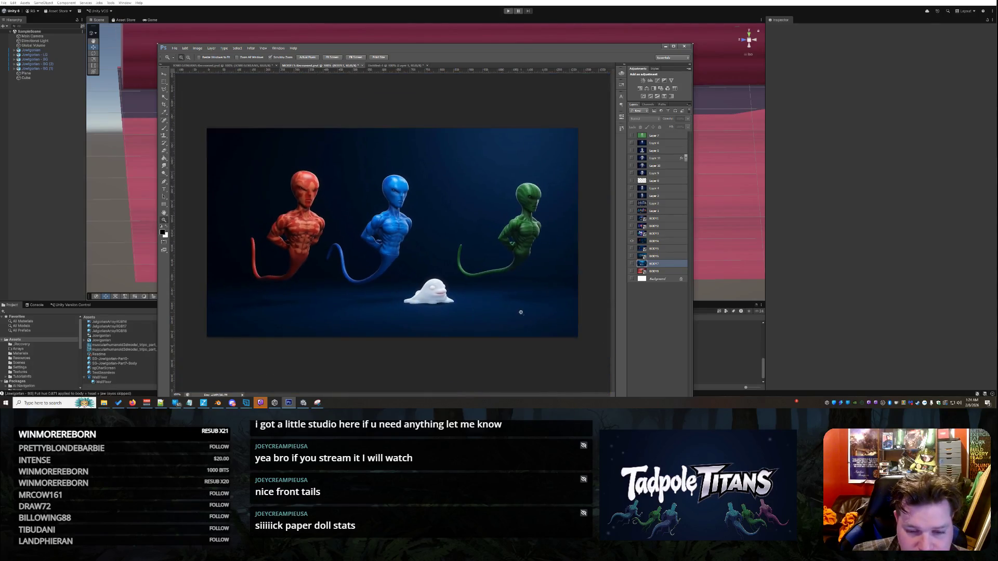
click(380, 244)
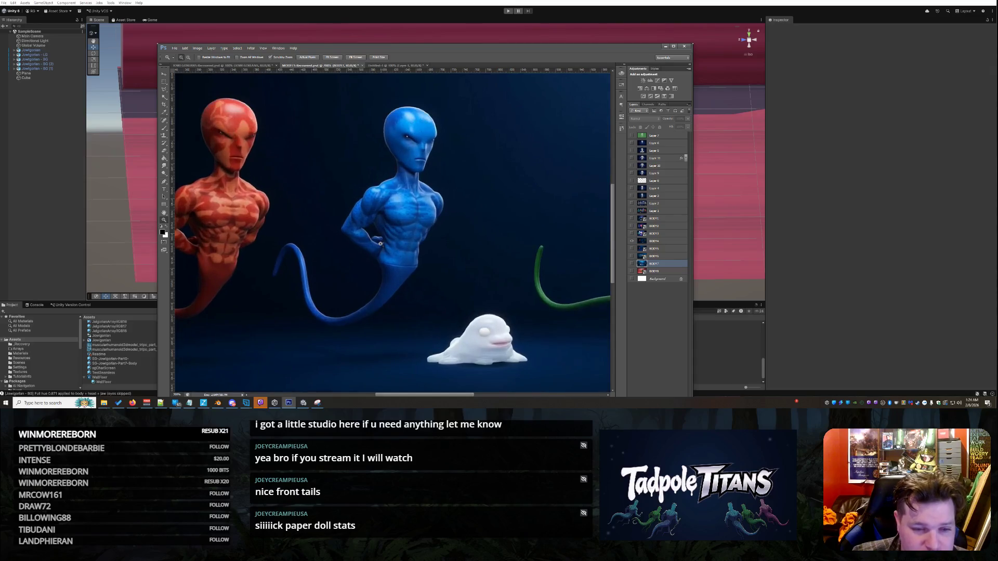
drag(383, 398, 362, 398)
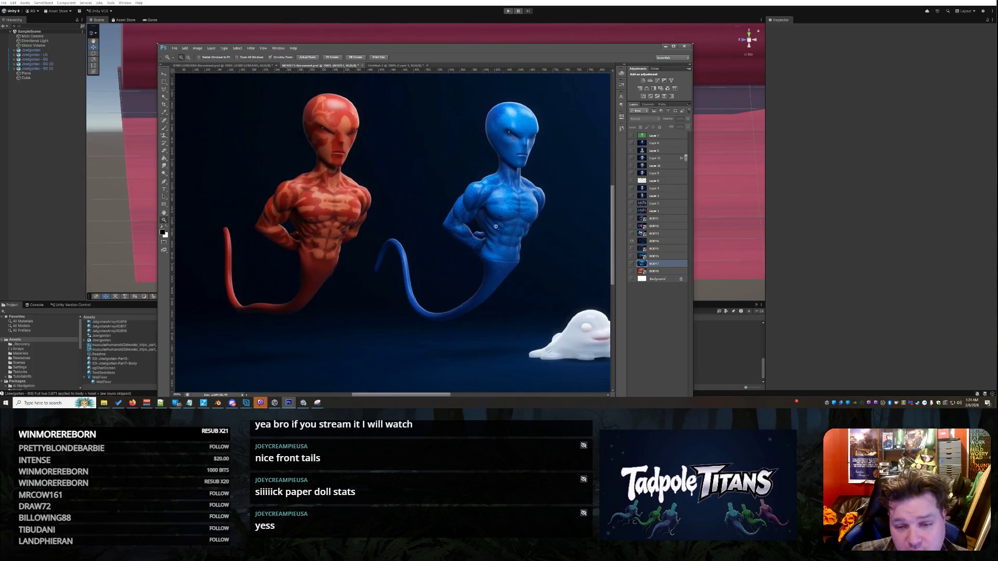
click(632, 241)
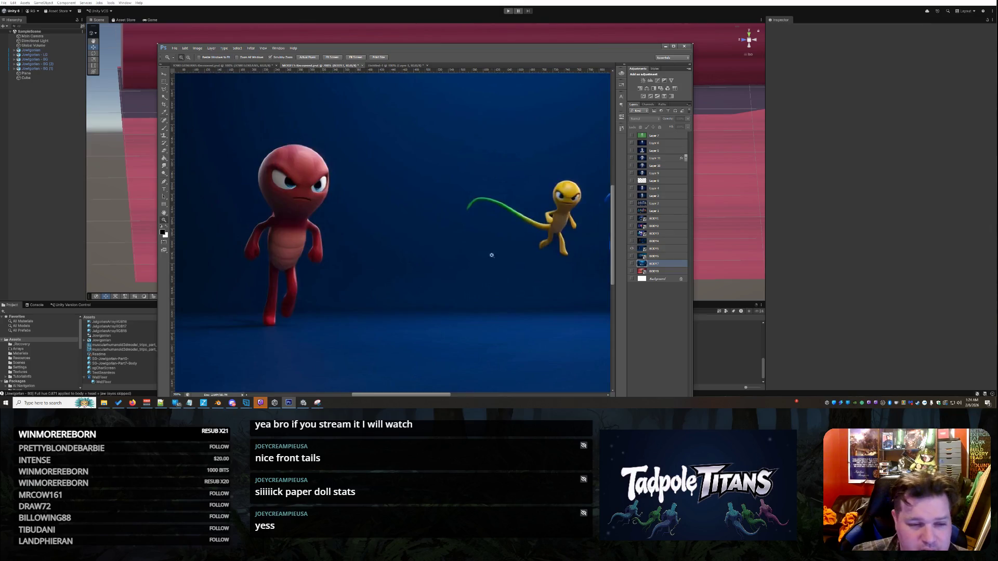
Fit the cartoon characters image on screen, zoom in on them, then zoom back out.
right_click(470, 283)
click(488, 314)
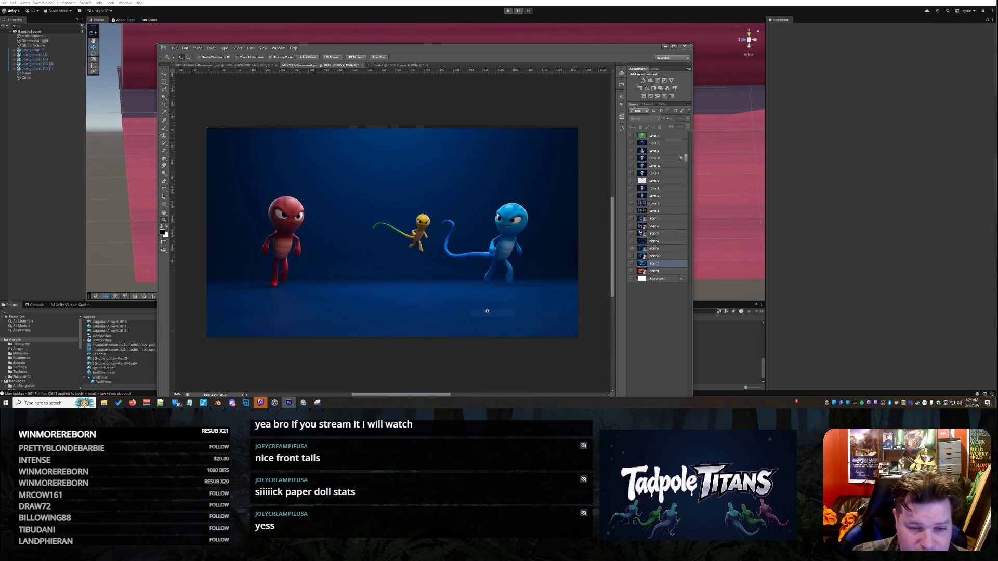
click(424, 363)
drag(425, 395, 445, 395)
right_click(427, 318)
click(445, 349)
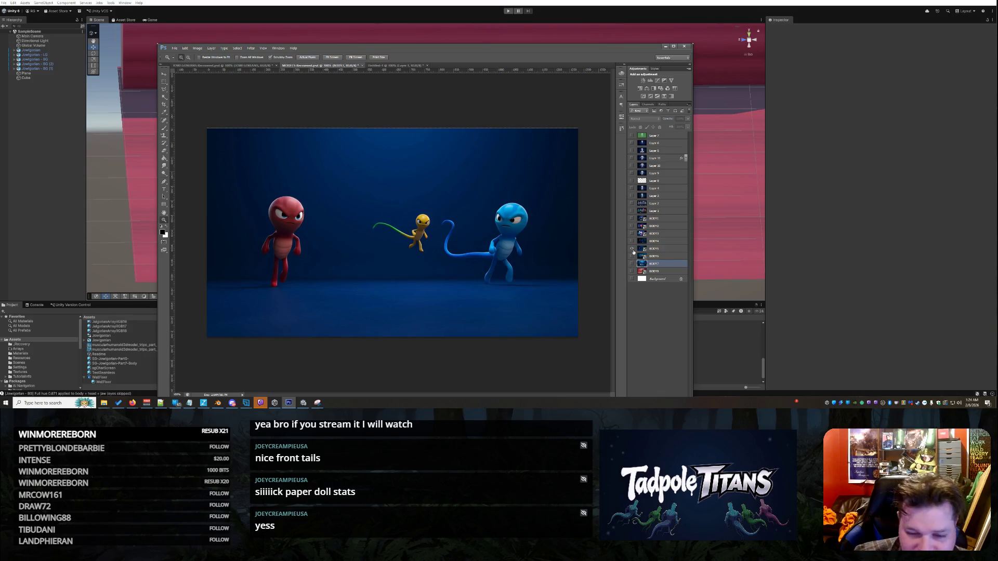
Hide the cartoon layer to reveal the title art, zoom into its creatures, then fit it on screen.
click(631, 248)
click(279, 182)
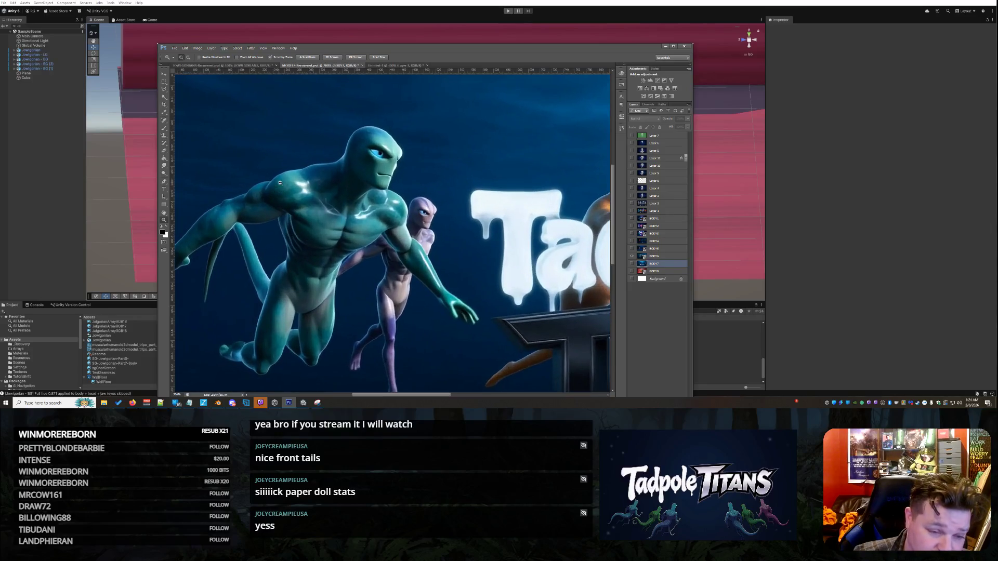
scroll(273, 183, down, 2)
scroll(322, 223, down, 2)
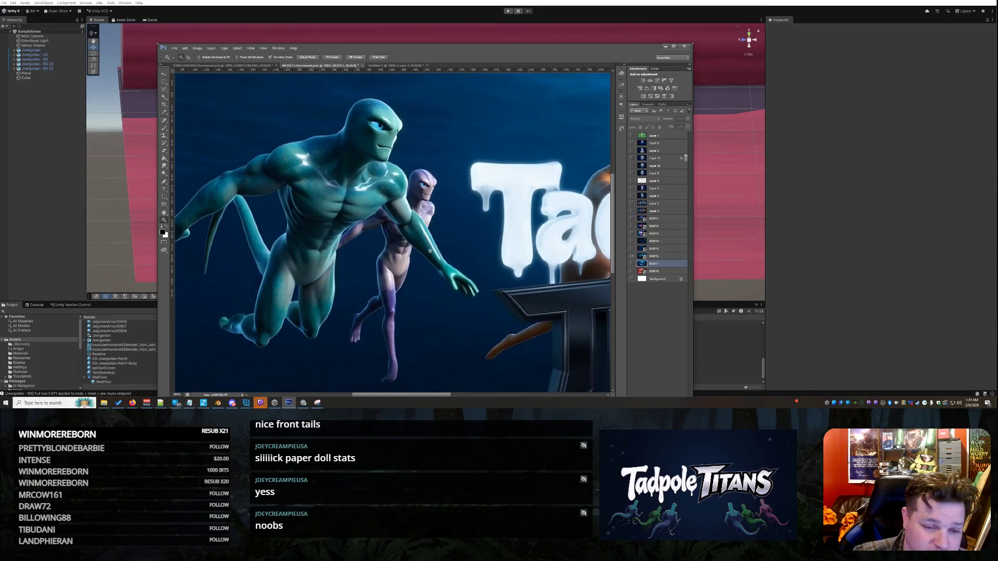
right_click(408, 256)
click(431, 287)
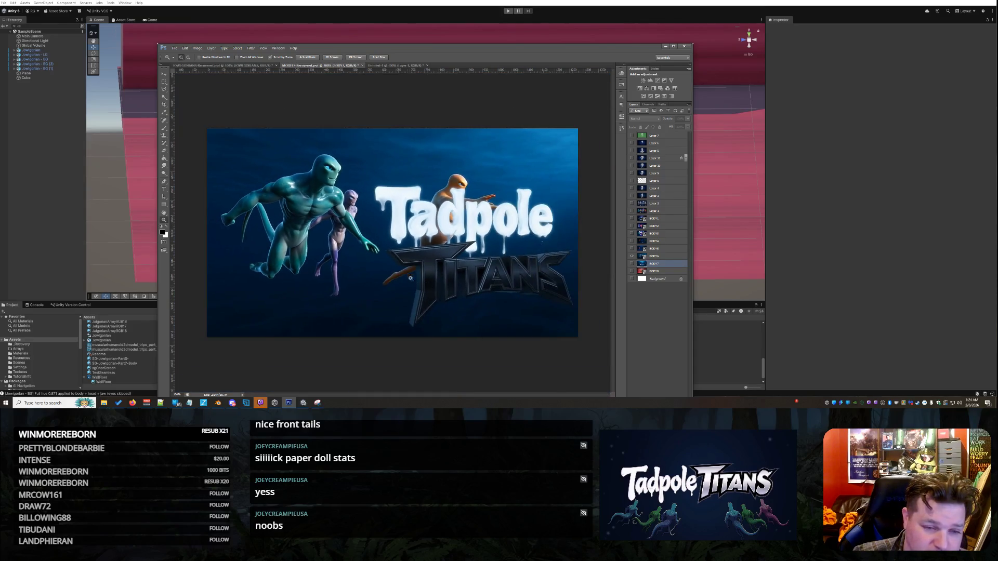
click(273, 178)
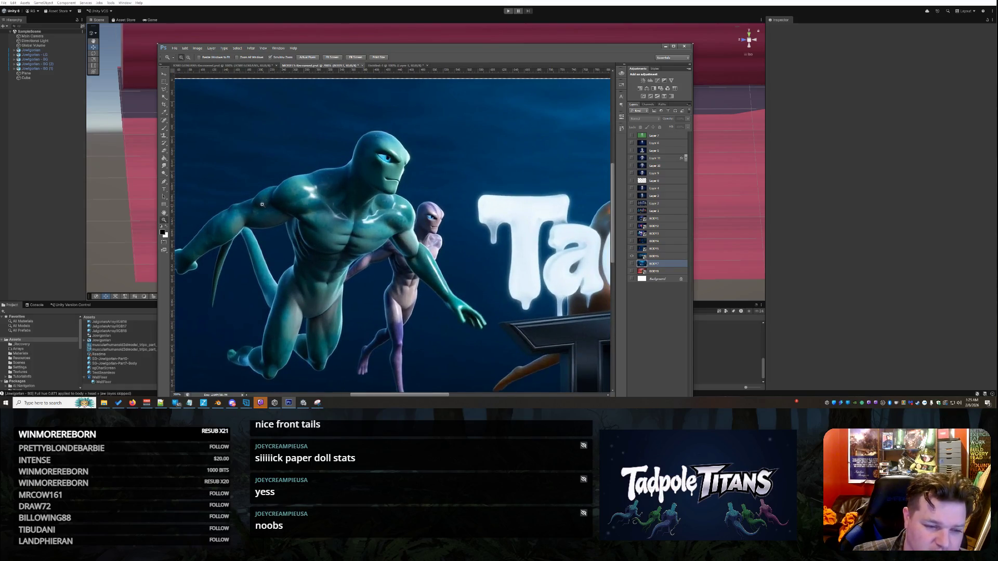
scroll(235, 235, down, 1)
right_click(474, 228)
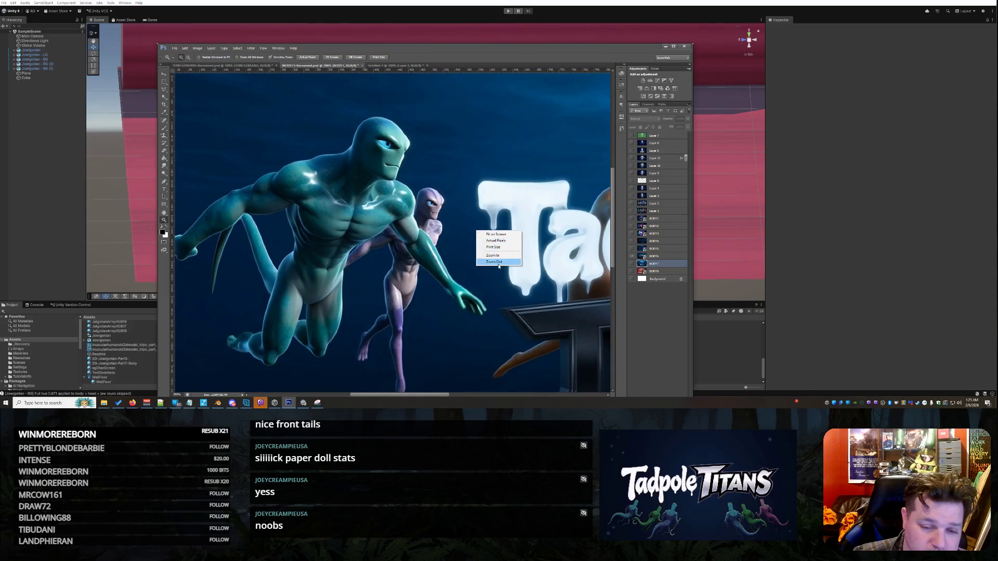
click(496, 260)
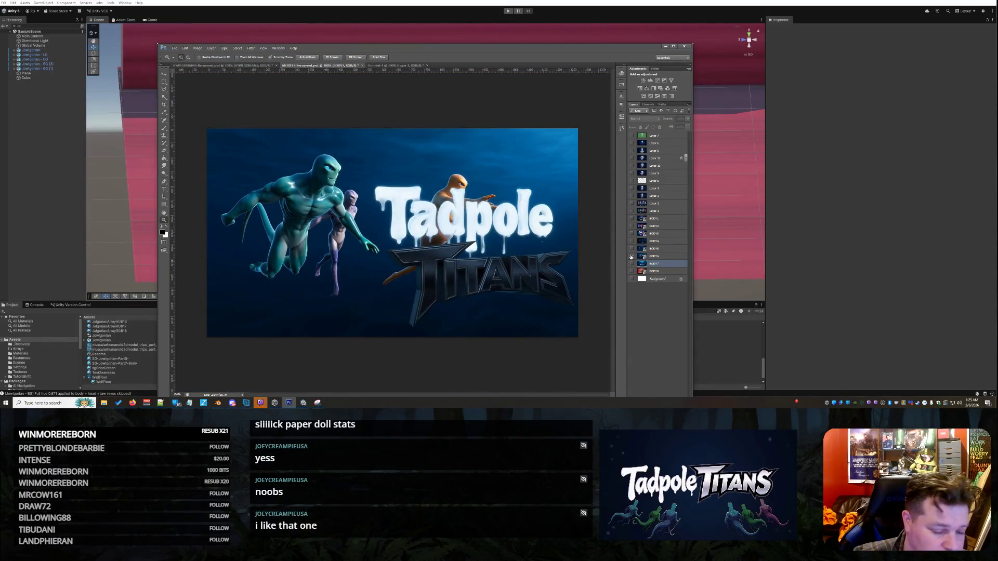
Turn on BODY7 to show the standing creatures lineup with the new Tadpole Titans logo.
click(631, 263)
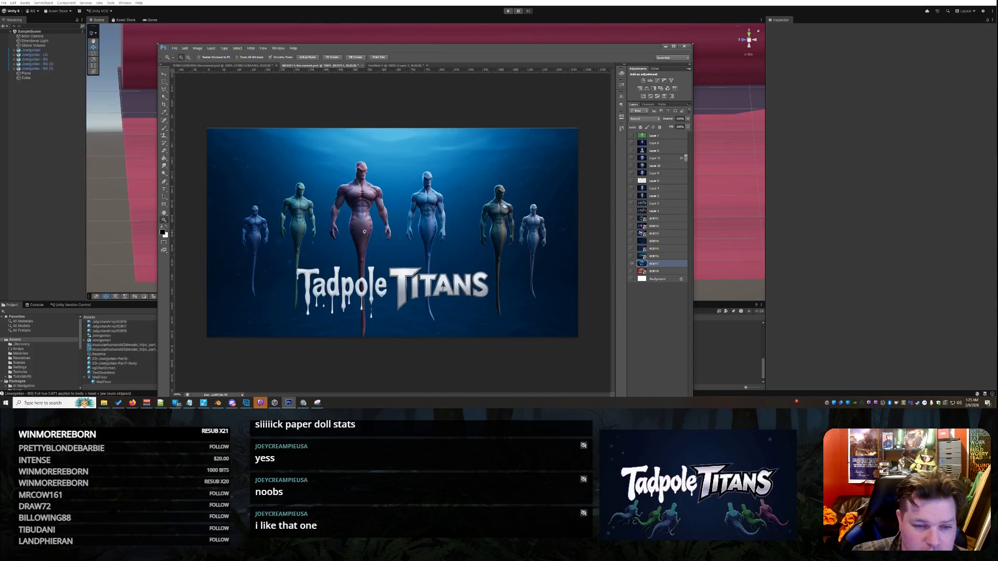
scroll(365, 171, up, 2)
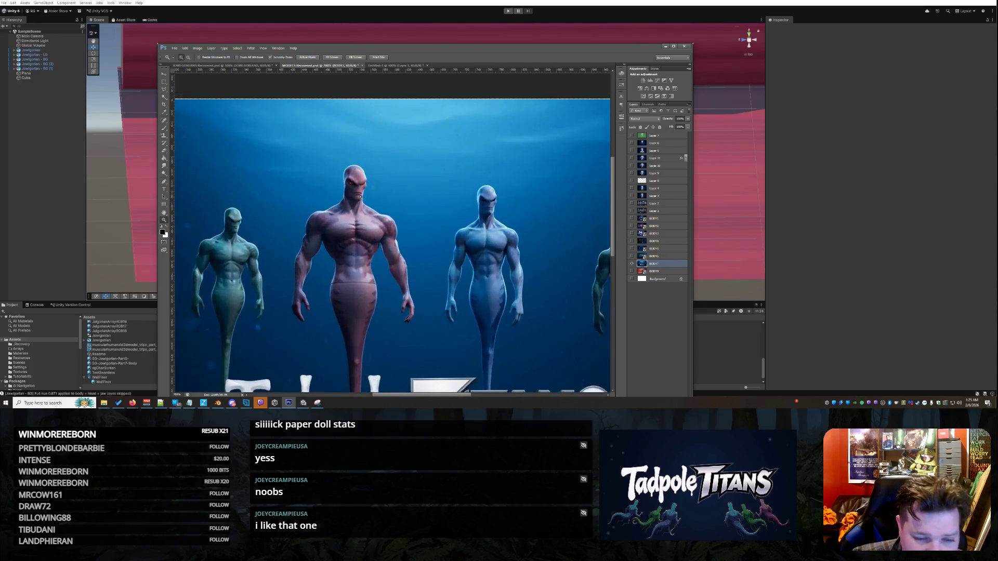
scroll(385, 200, down, 3)
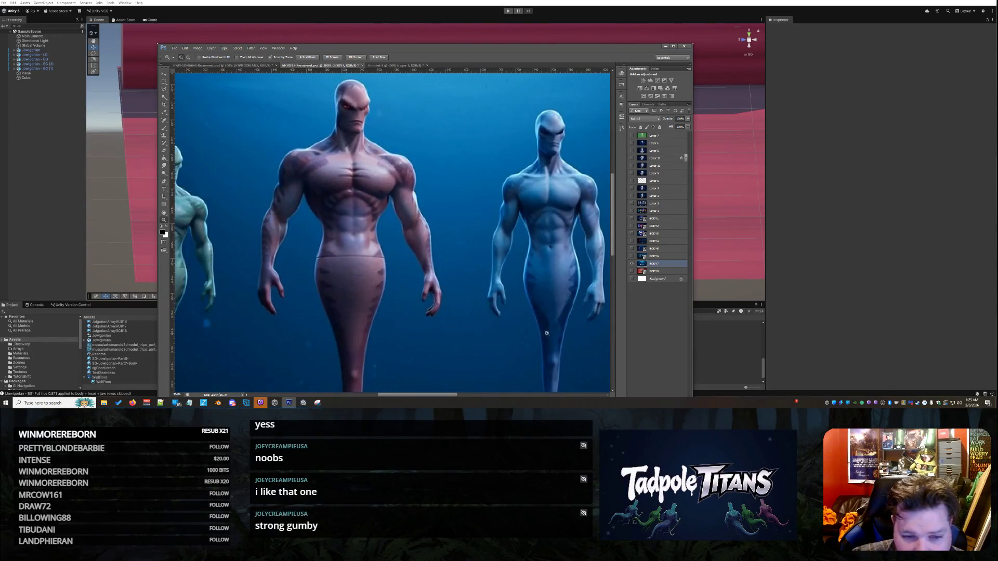
scroll(311, 238, down, 1)
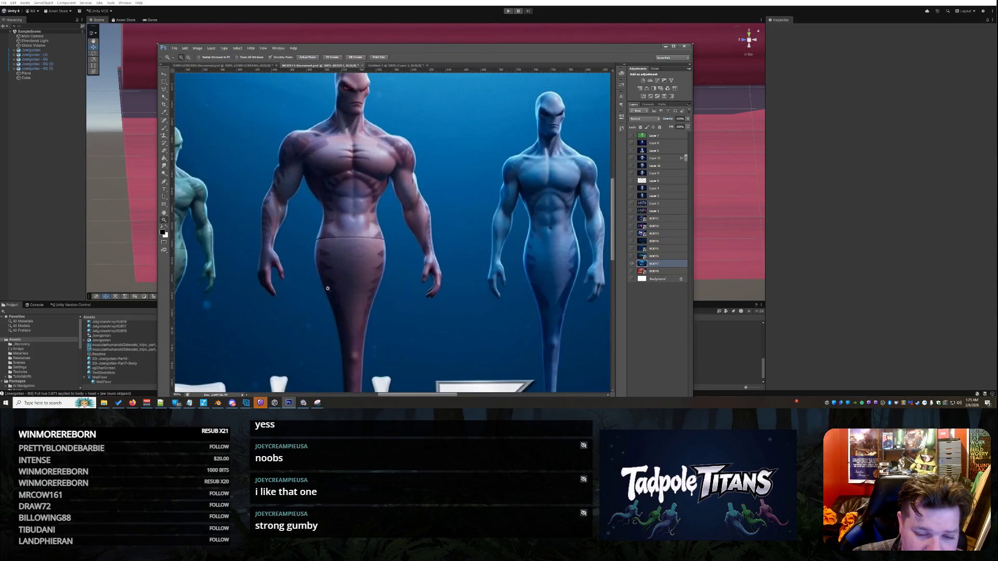
mouse_move(419, 394)
mouse_down()
mouse_move(369, 394)
mouse_move(477, 405)
mouse_move(442, 392)
mouse_up()
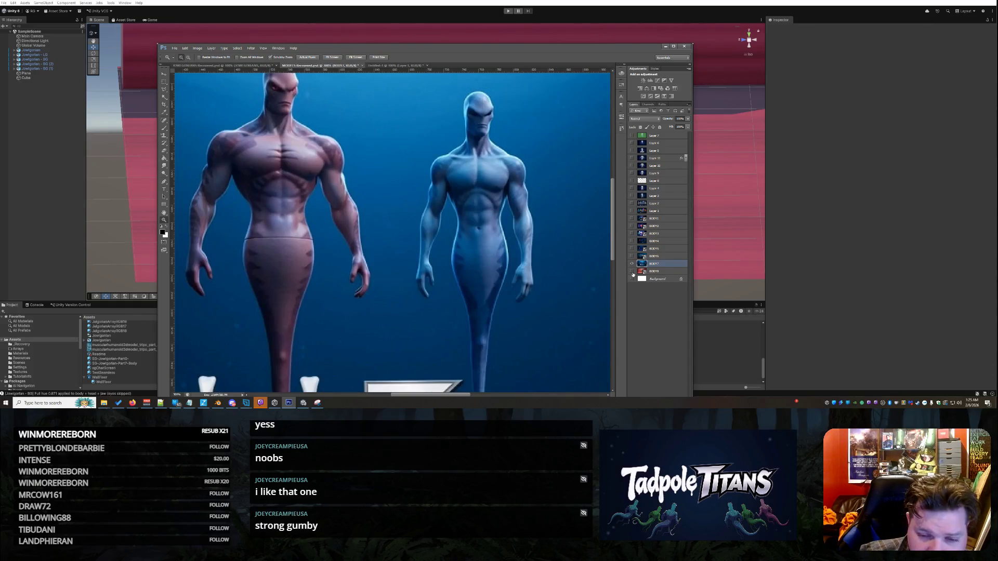
Hide the lineup to reveal the Game Mode: Survival mock-up and fit it on screen.
click(632, 265)
scroll(330, 216, down, 1)
right_click(333, 217)
click(353, 248)
right_click(356, 178)
click(366, 210)
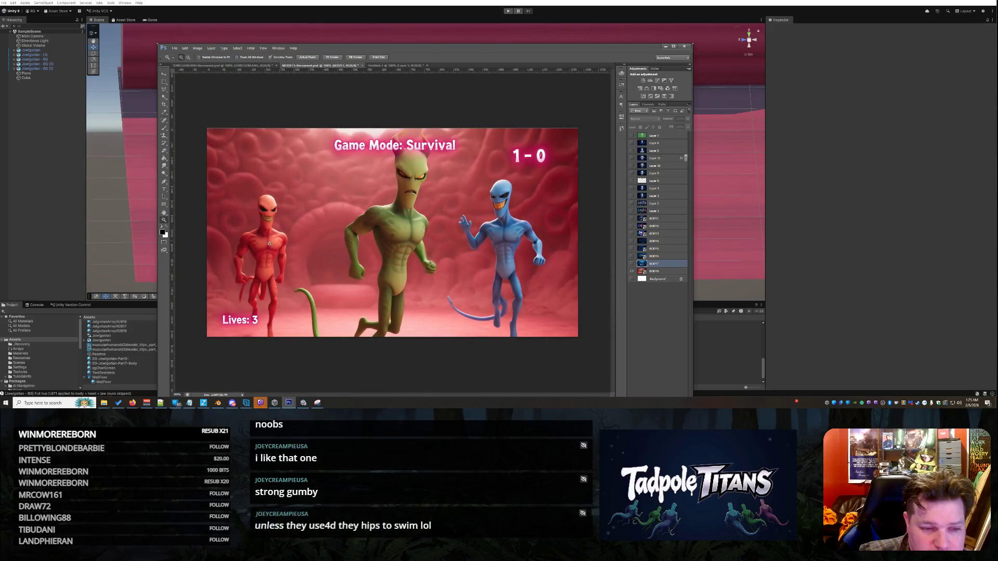
Zoom in three times on the red alien, pan around it, then bring the Grok video window over Photoshop.
click(268, 247)
click(268, 247)
click(268, 247)
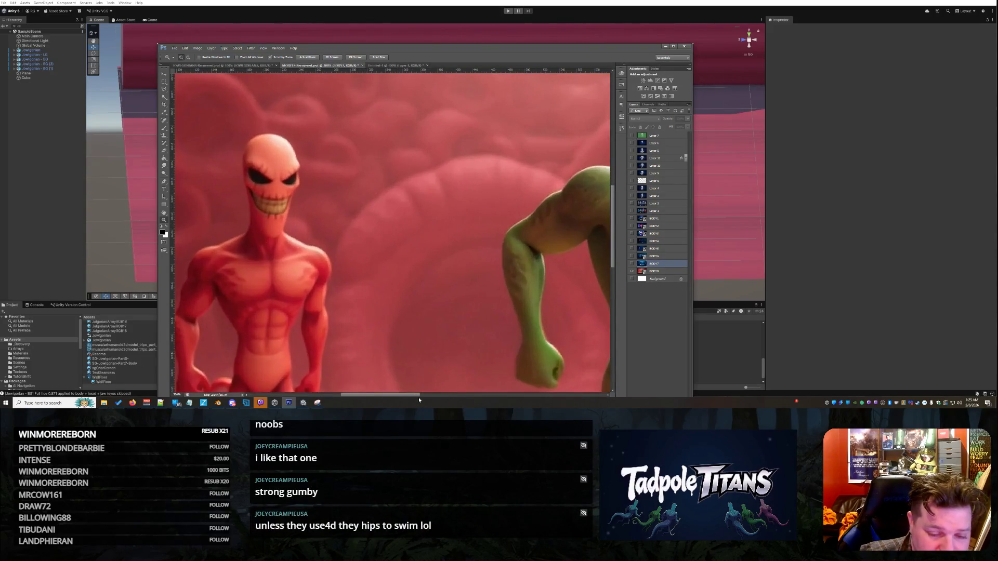
drag(367, 277, 428, 253)
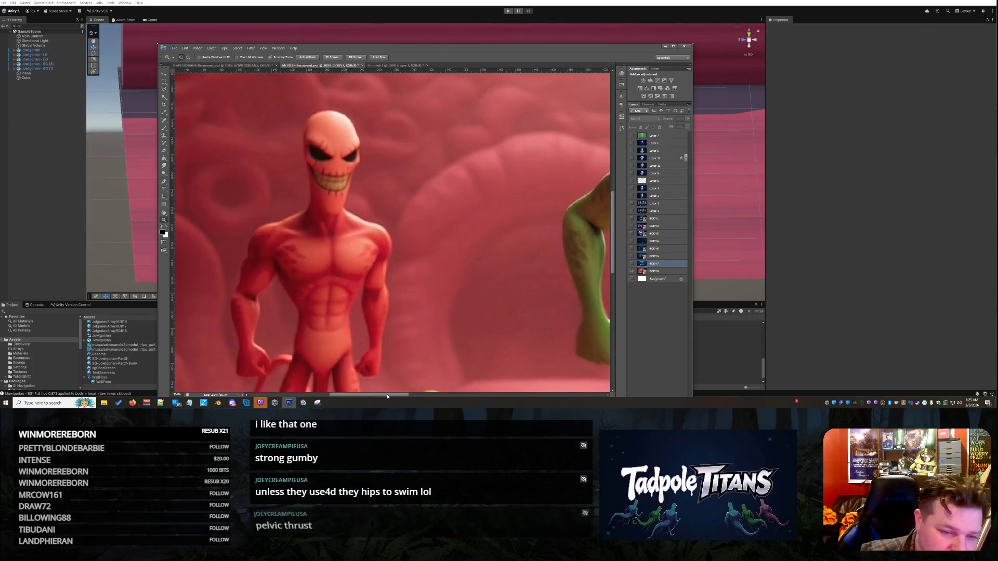
drag(387, 397, 491, 391)
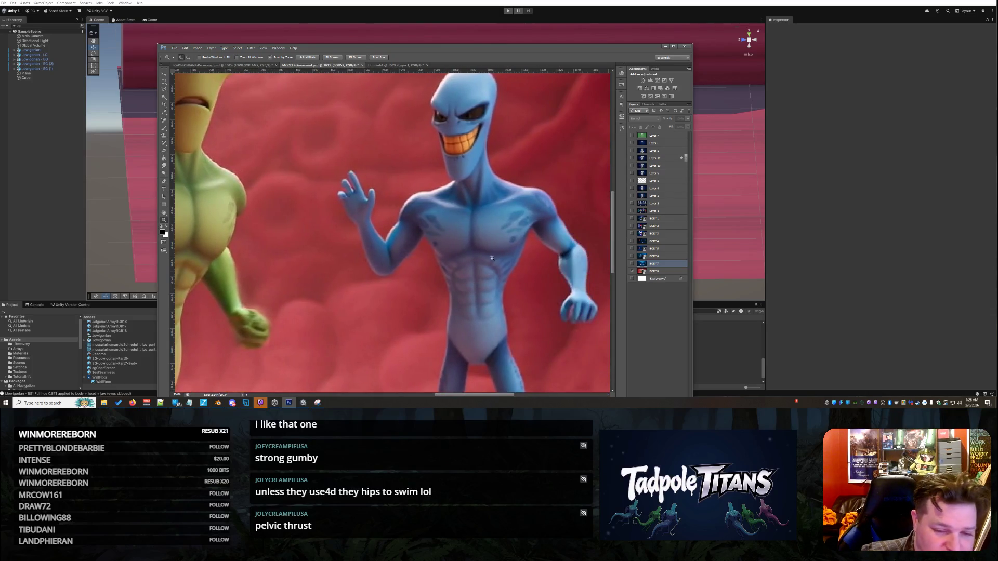
scroll(492, 258, up, 5)
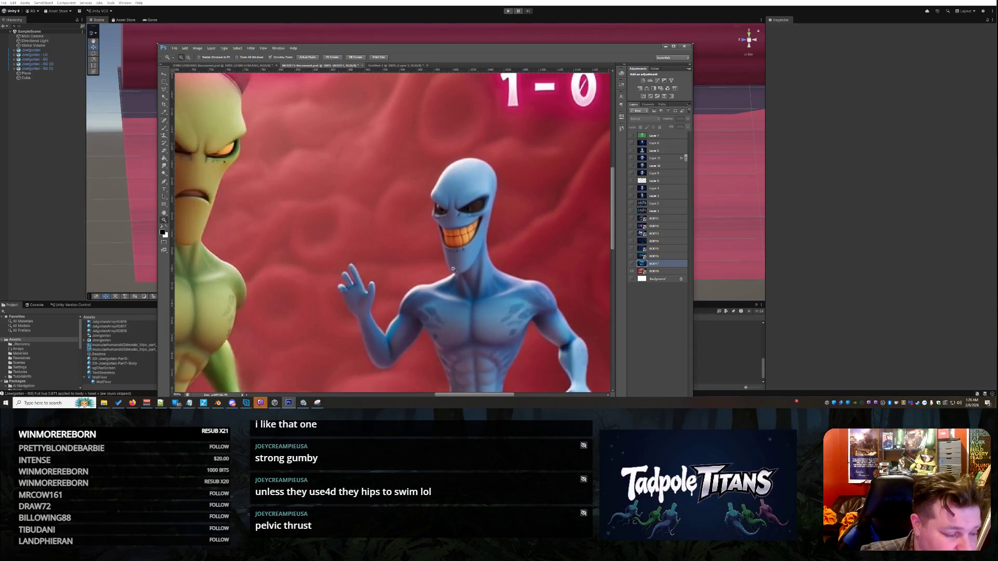
drag(457, 394, 443, 396)
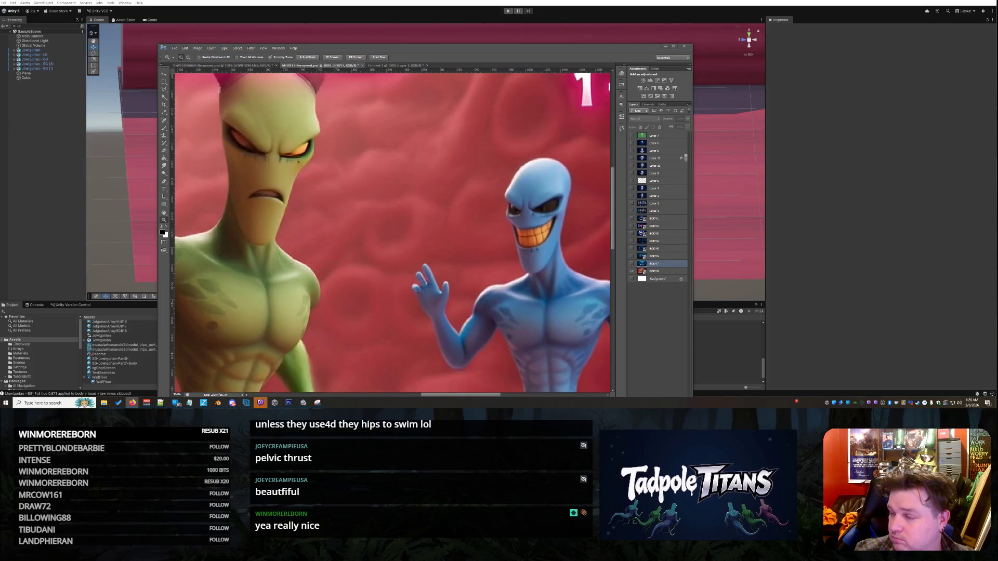
drag(997, 51, 457, 52)
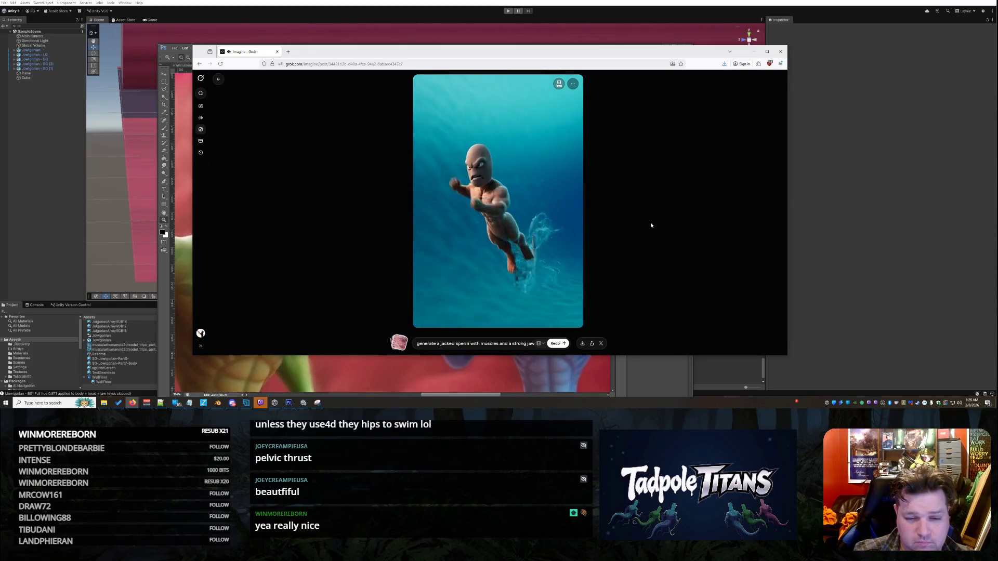
Mute the swimming-creature video and close the Grok Imagine window.
mouse_move(525, 284)
click(572, 312)
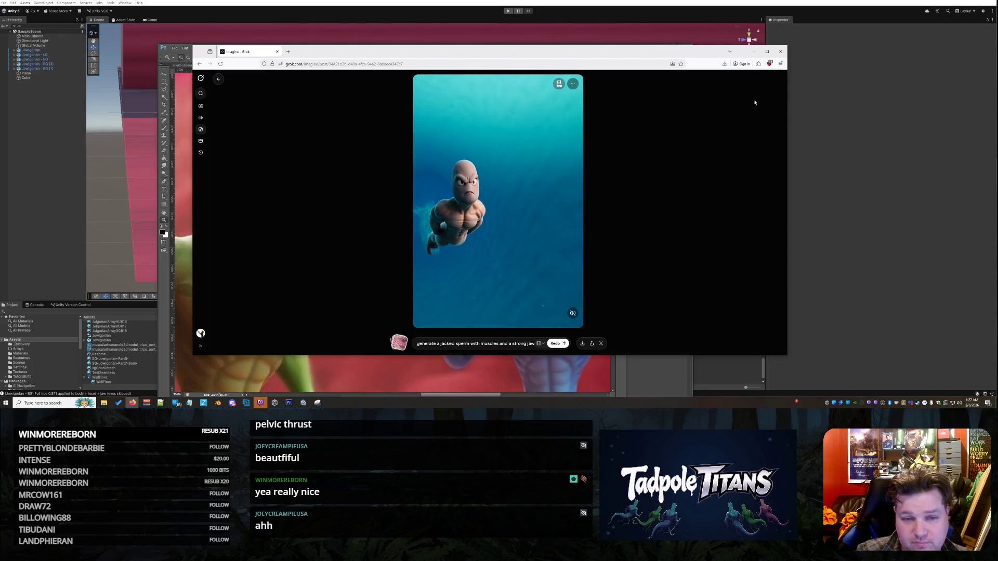
click(780, 51)
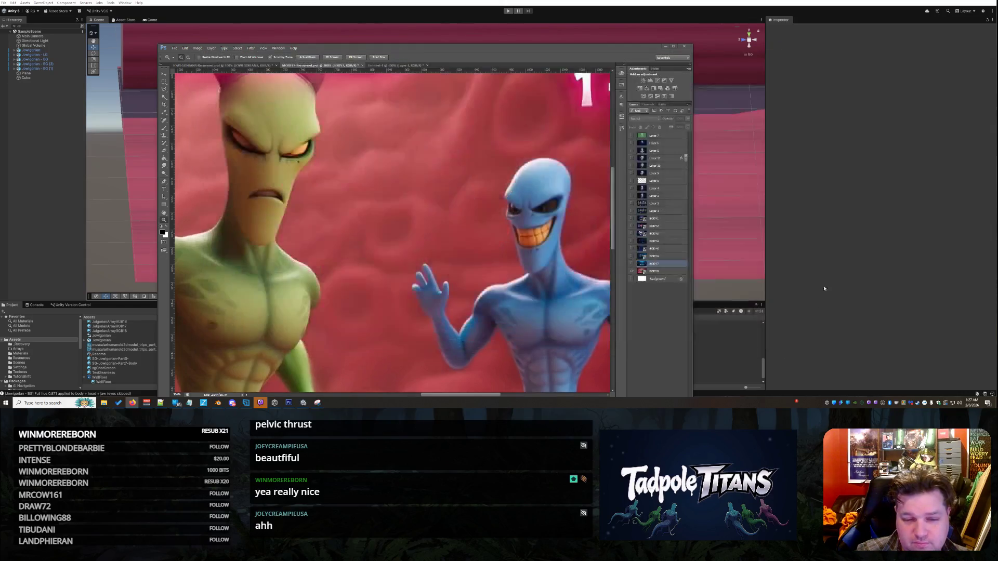
Zoom out on the game image, show the BODY1 frog creatures poster, then minimise Photoshop.
scroll(397, 194, down, 1)
right_click(408, 203)
click(423, 210)
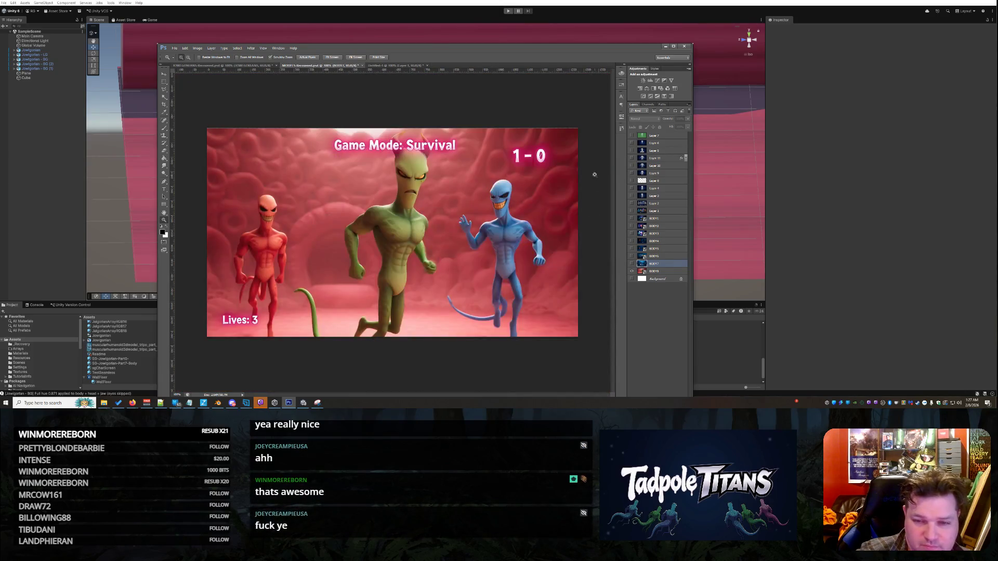
click(632, 218)
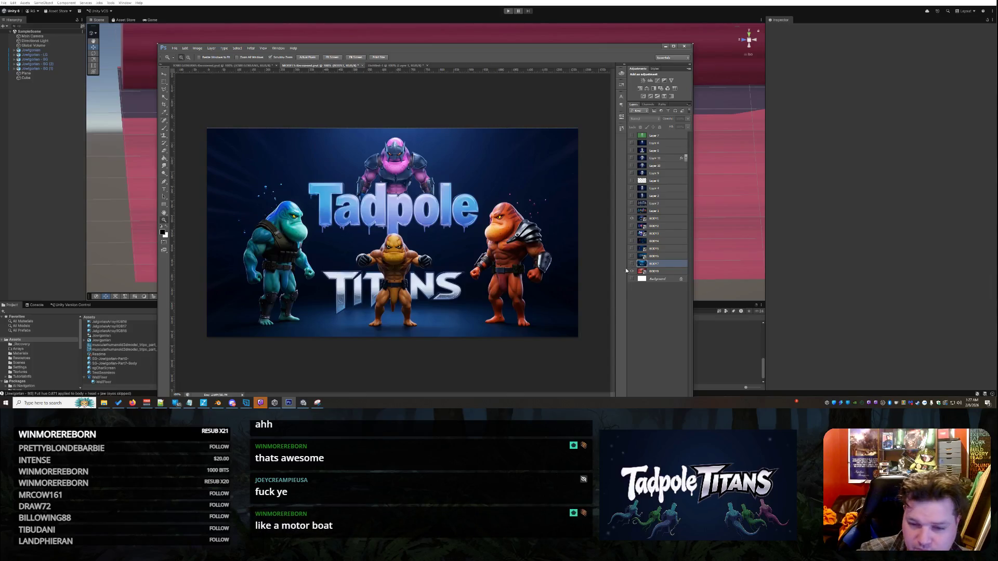
click(664, 47)
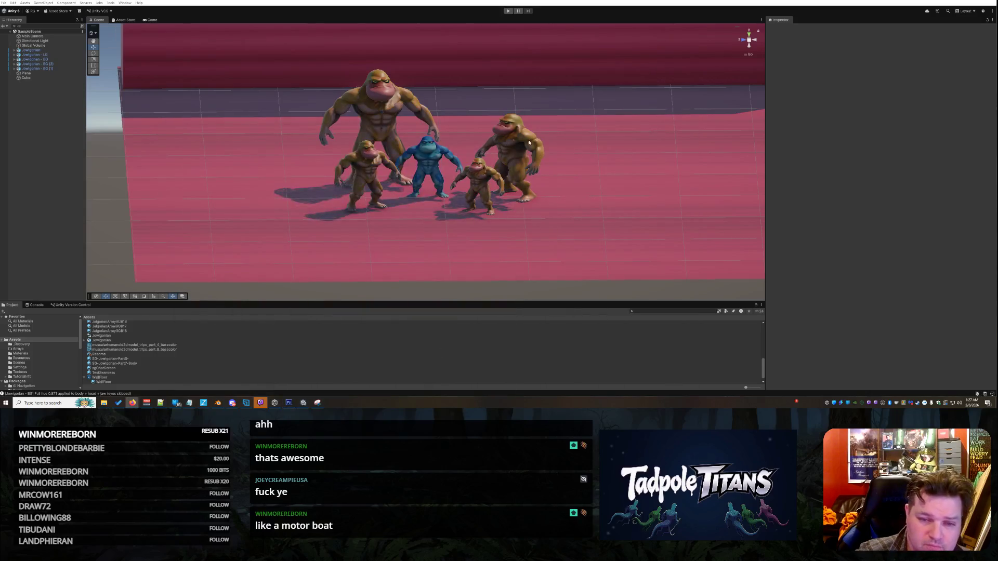
Zoom in and tilt the Scene view down onto the five creatures on the pink floor.
scroll(527, 146, down, 5)
scroll(548, 151, up, 2)
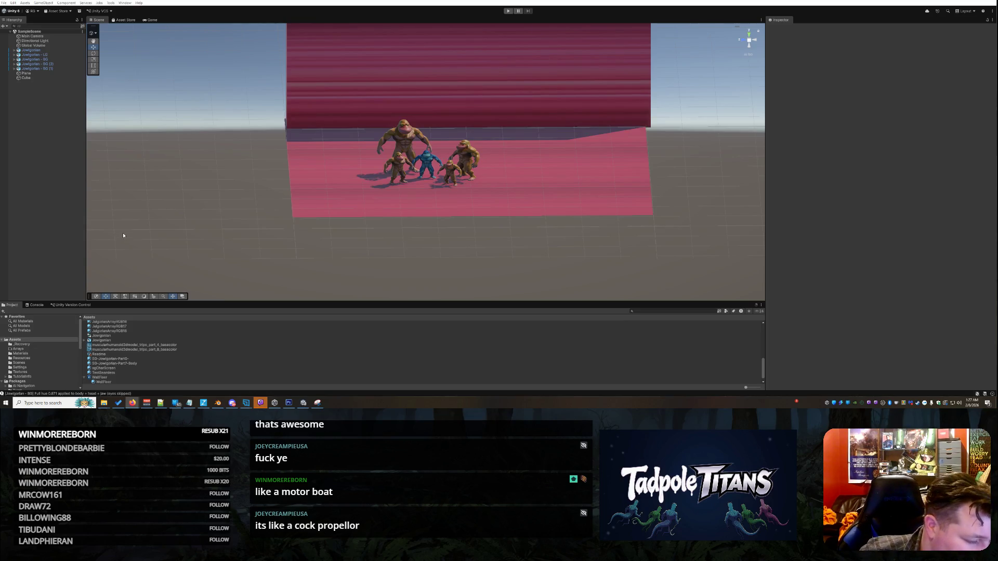
scroll(460, 121, up, 10)
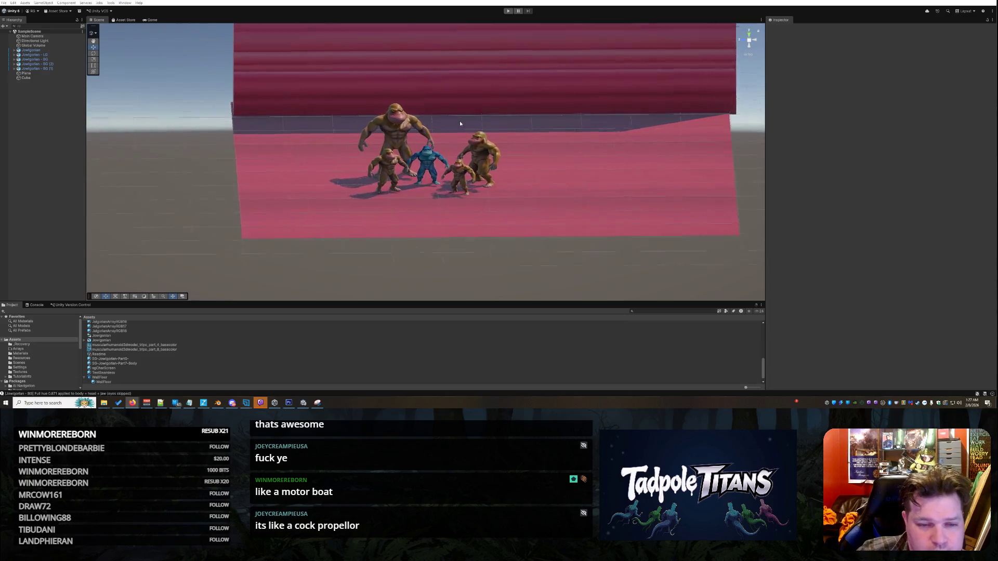
mouse_move(539, 86)
mouse_down()
mouse_move(524, 106)
mouse_move(602, 114)
mouse_move(528, 82)
mouse_move(531, 89)
mouse_up()
scroll(530, 91, up, 4)
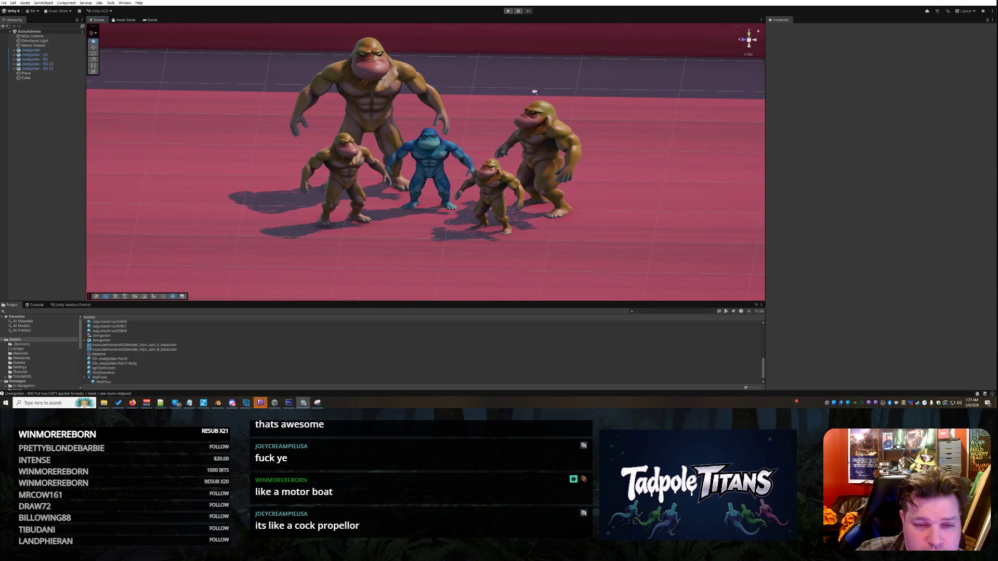
scroll(530, 91, up, 5)
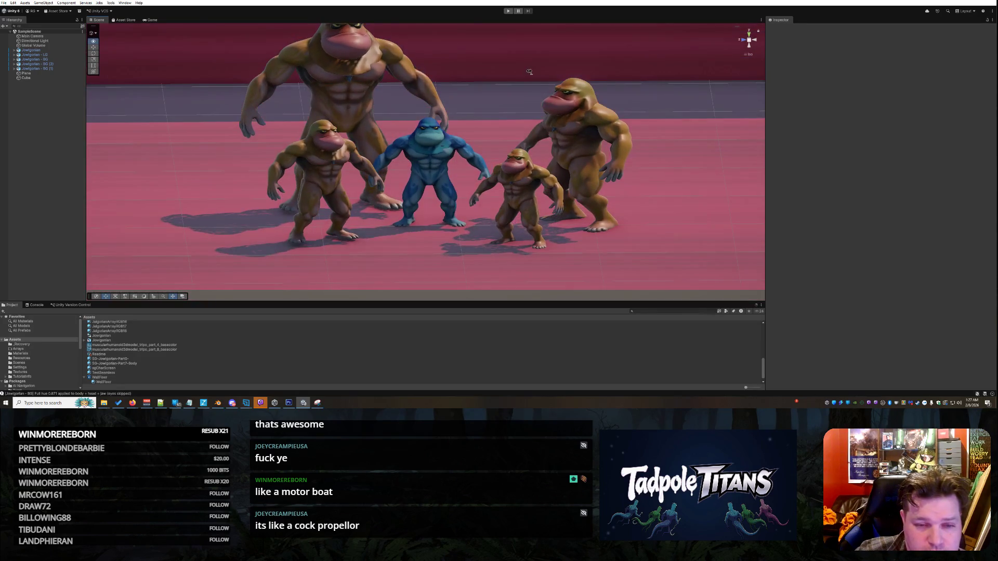
drag(529, 71, 522, 70)
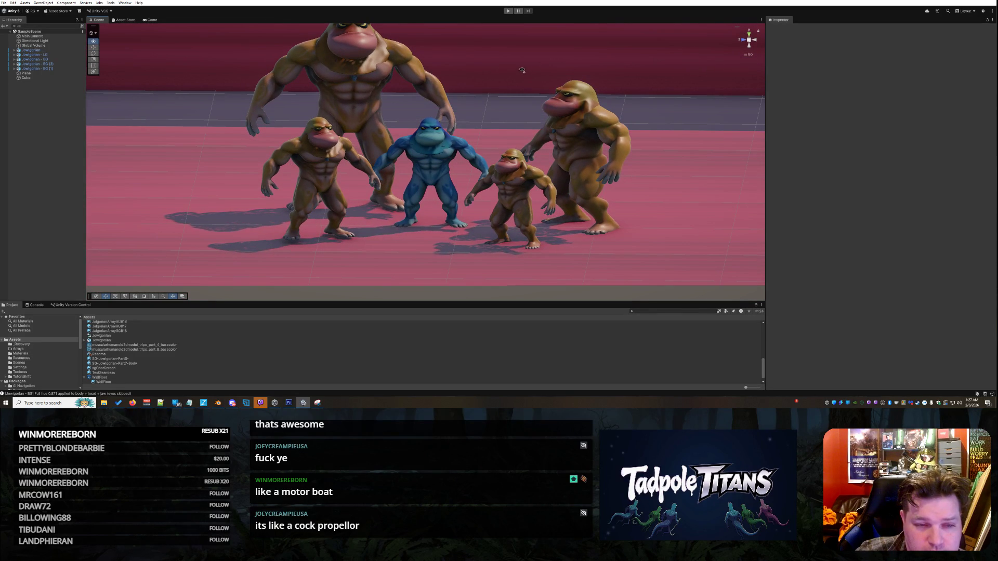
scroll(522, 76, down, 3)
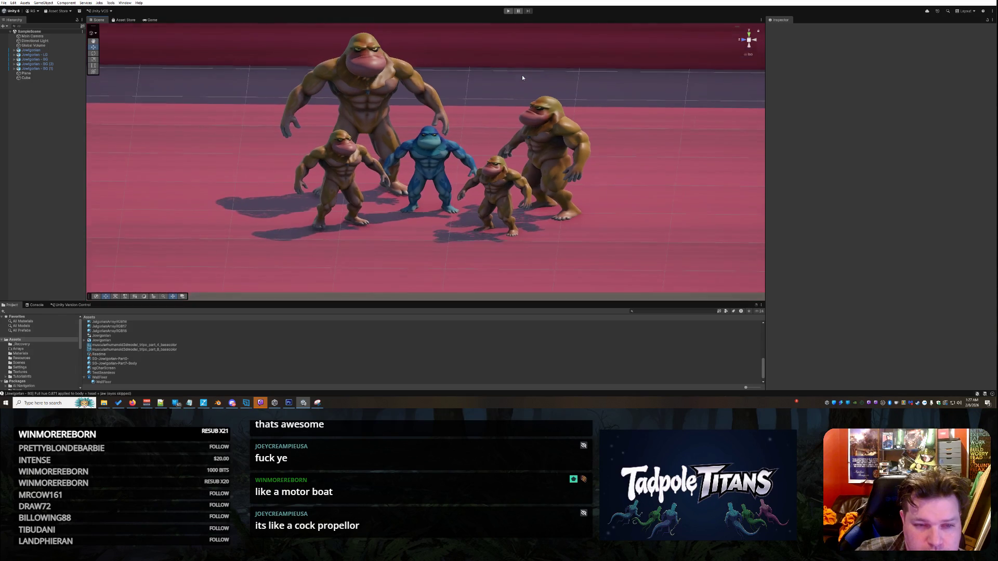
scroll(478, 65, up, 5)
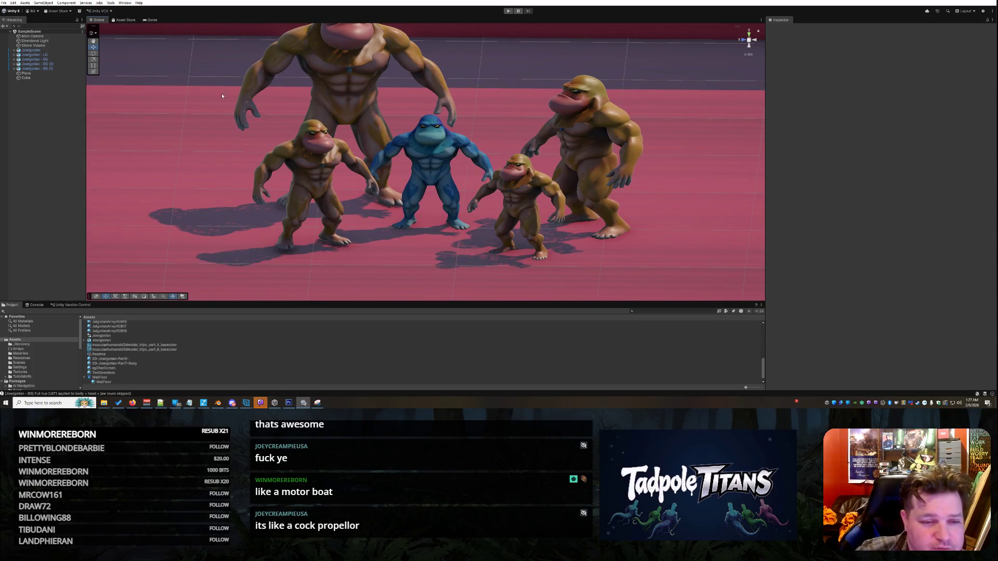
Orbit above, behind and in front of the creatures, and select the tripo_part_1 chest piece.
drag(223, 95, 341, 120)
drag(278, 114, 452, 98)
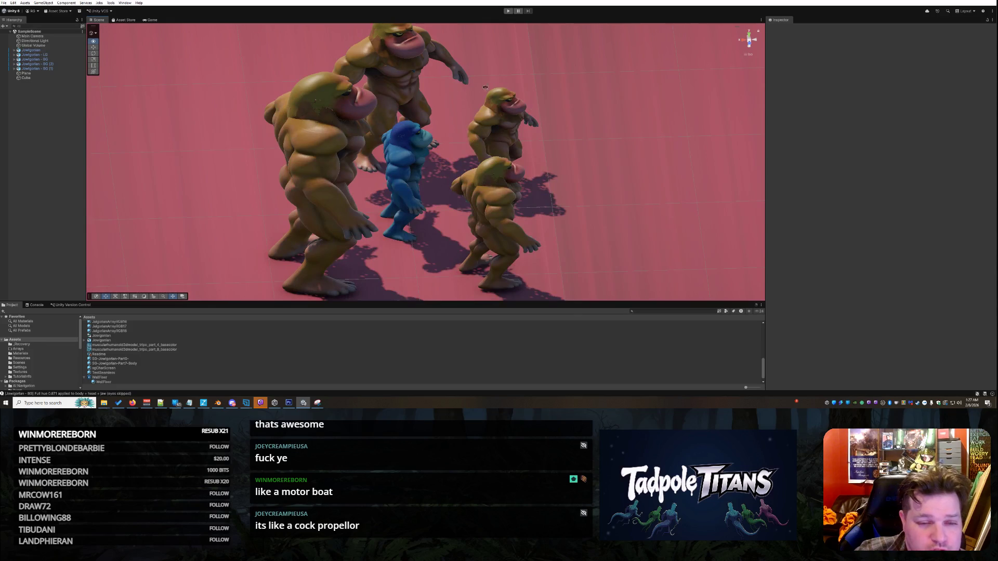
drag(519, 82, 479, 85)
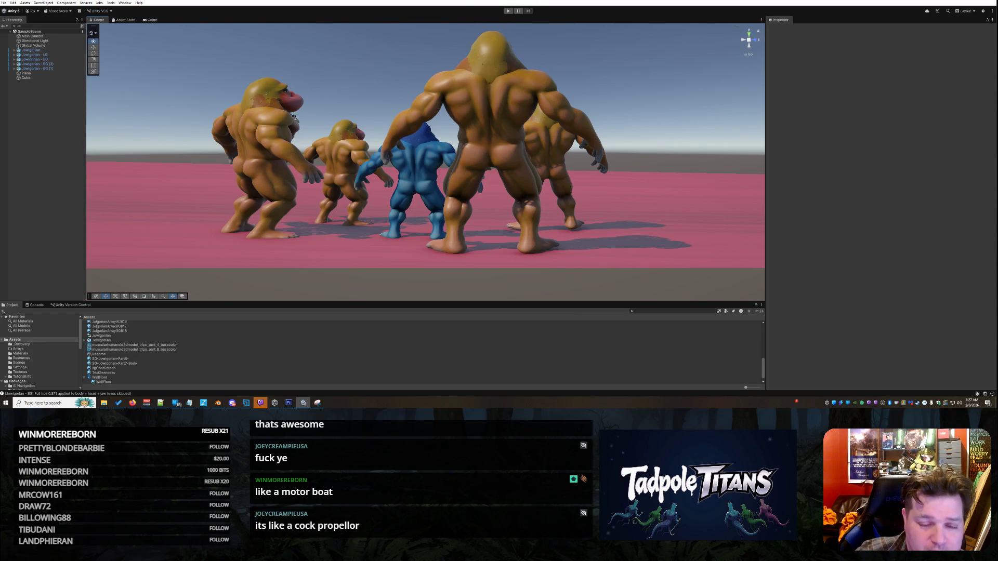
drag(234, 110, 222, 94)
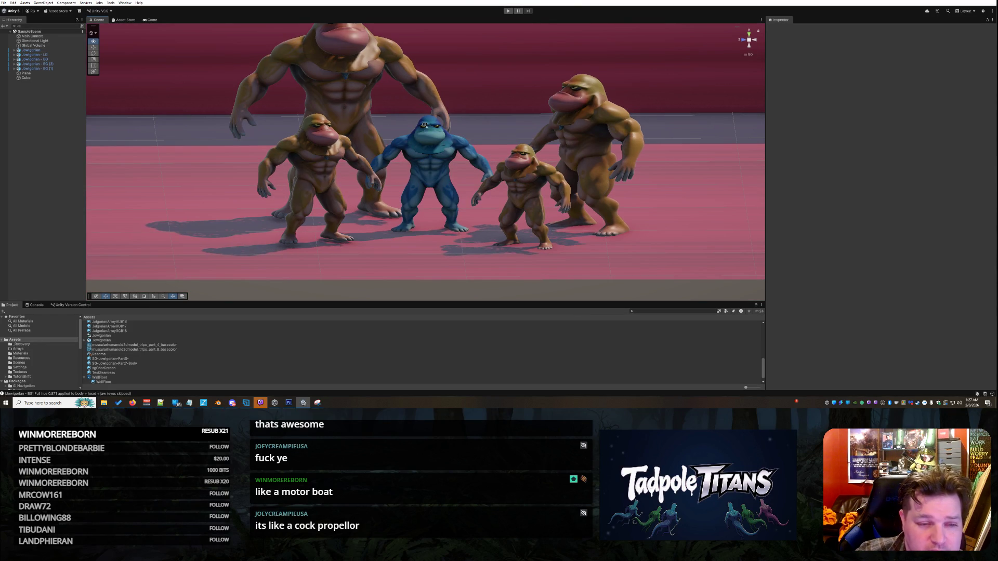
drag(356, 127, 460, 145)
click(448, 177)
mouse_move(602, 170)
mouse_down()
mouse_move(416, 162)
mouse_move(371, 149)
mouse_move(476, 156)
mouse_up()
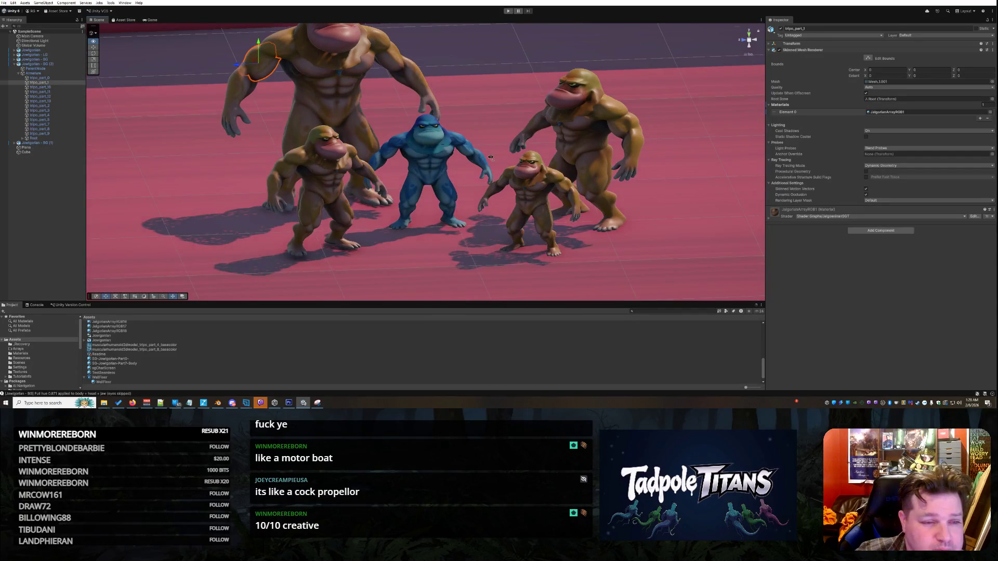
Rescale the tripo_part_1 chest piece on the left brown creature with the Scale tool.
drag(551, 156, 499, 168)
click(94, 60)
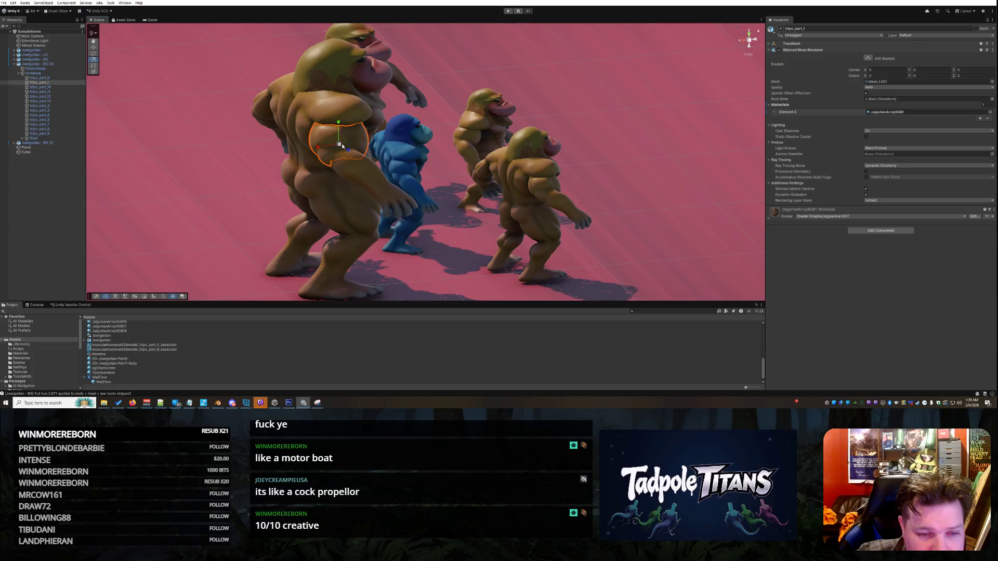
drag(339, 145, 352, 146)
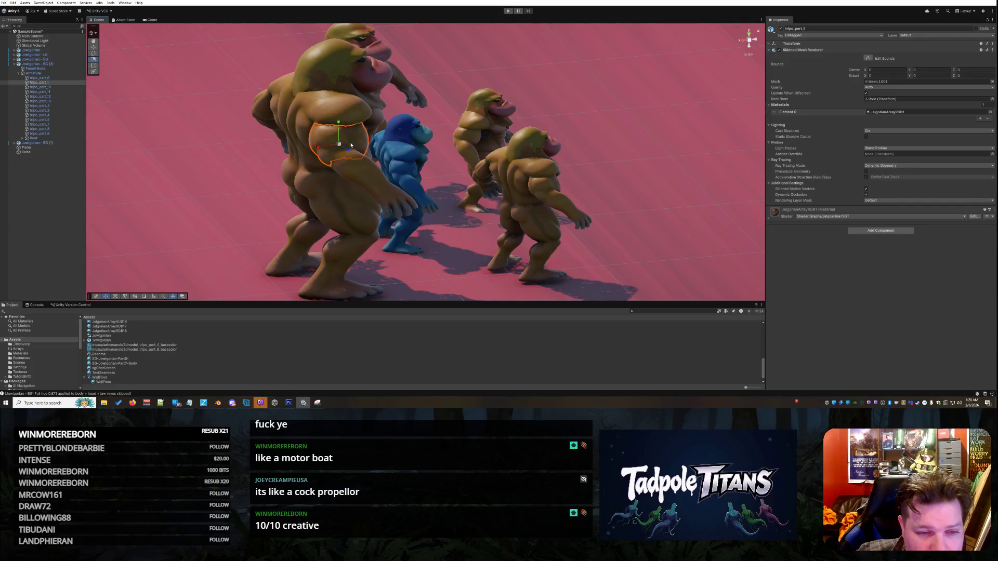
scroll(348, 148, up, 2)
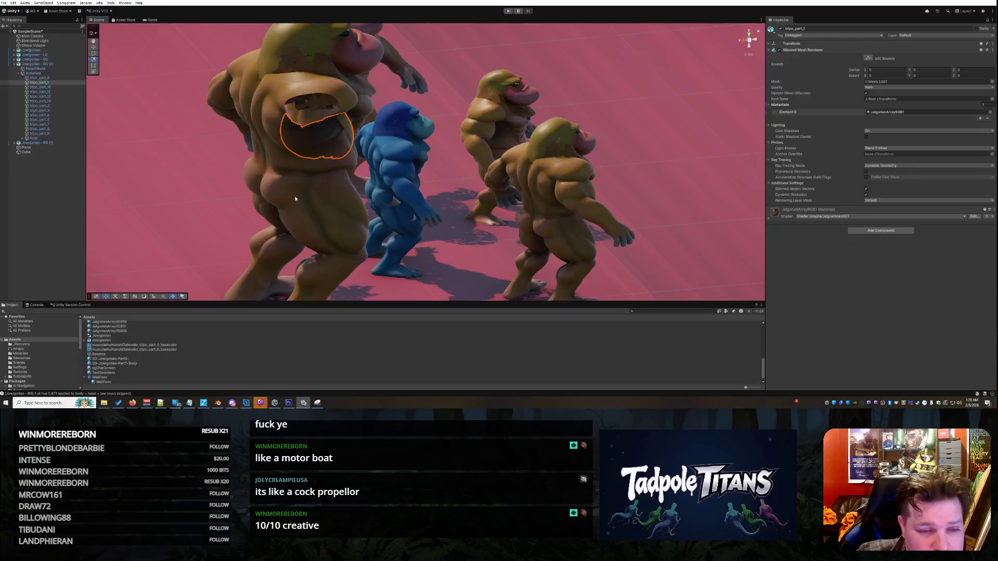
Select the blue creature, the Plane and tripo_part_1, then reframe the view on all five creatures.
click(454, 126)
mouse_move(499, 123)
mouse_down()
mouse_move(584, 127)
mouse_move(335, 153)
mouse_up()
click(250, 129)
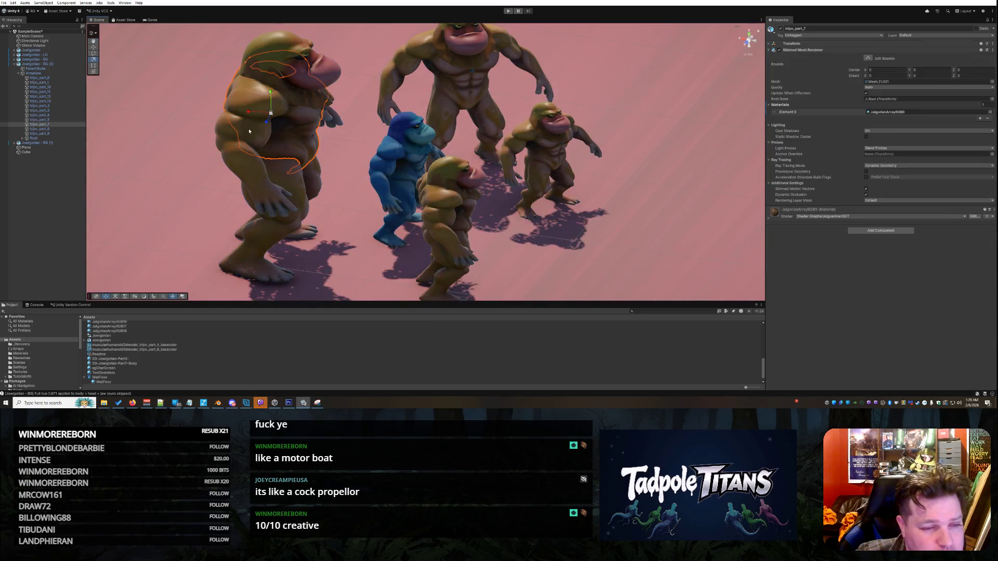
click(246, 130)
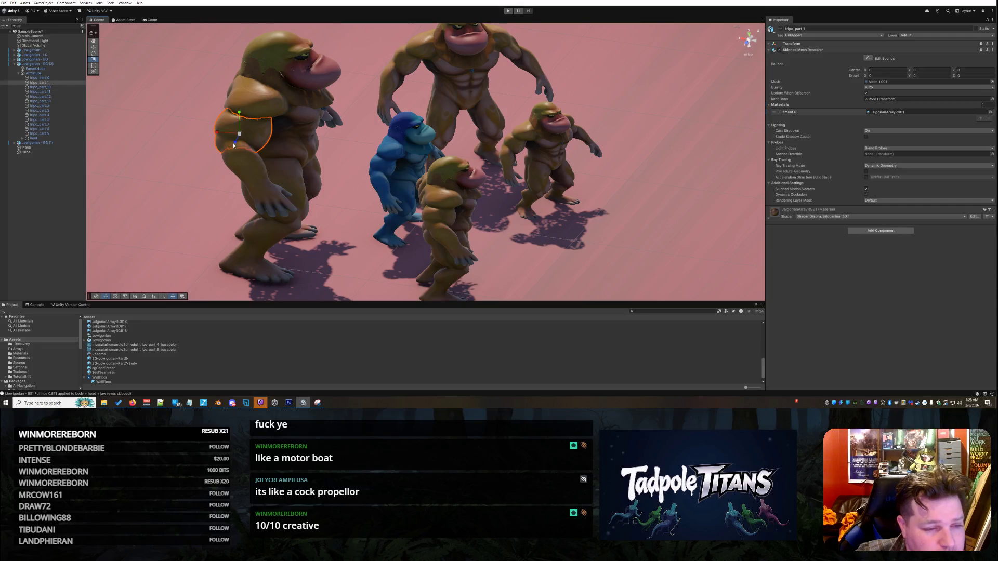
right_click(52, 83)
click(26, 147)
click(26, 147)
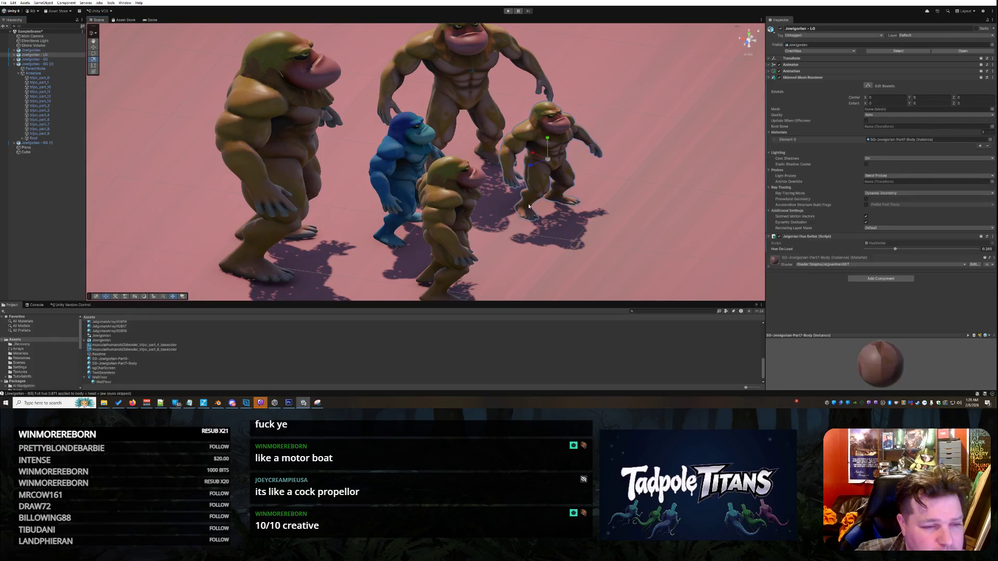
scroll(629, 189, down, 3)
drag(629, 186, 268, 123)
scroll(306, 104, down, 2)
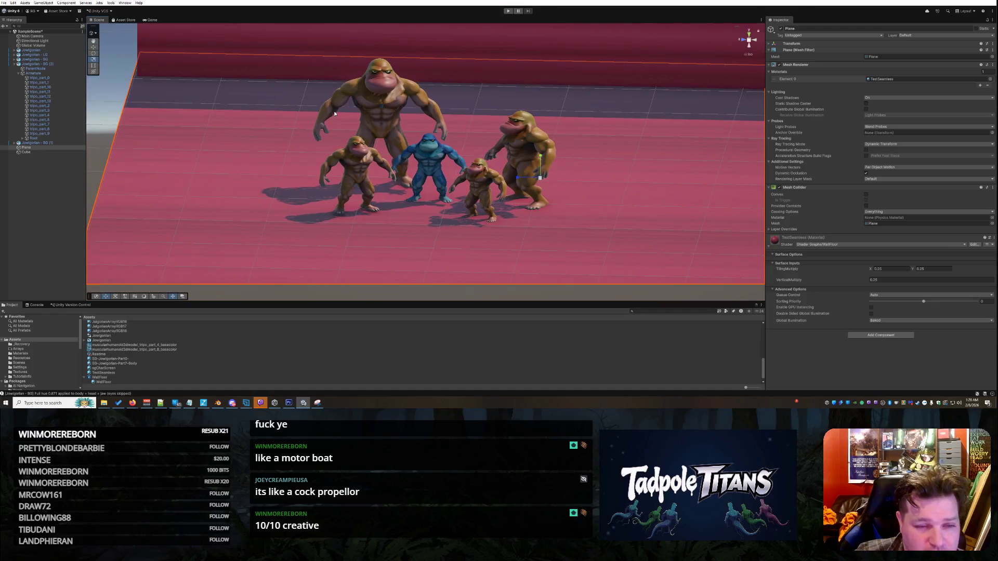
scroll(421, 270, up, 5)
drag(424, 259, 410, 174)
click(410, 173)
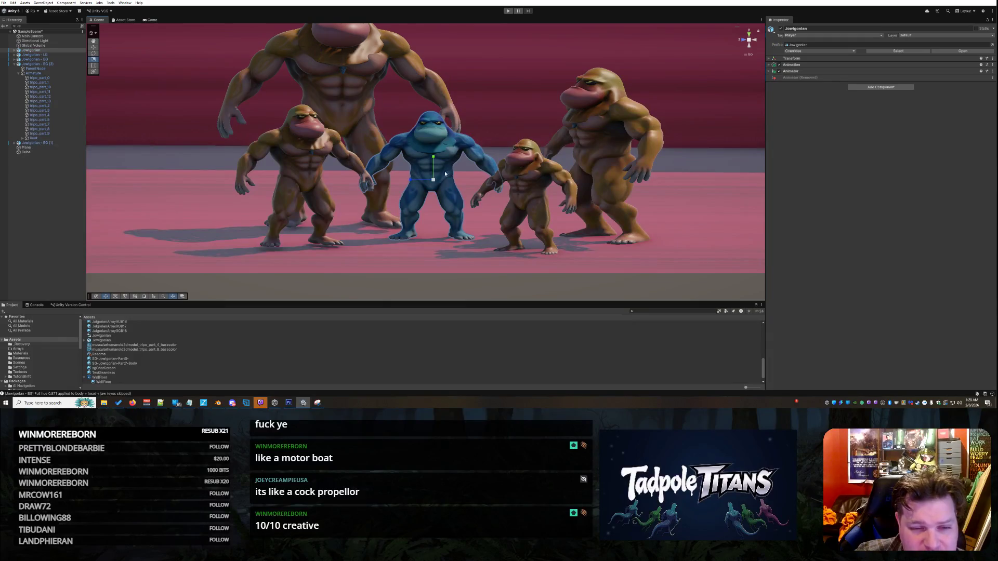
click(441, 248)
scroll(657, 199, down, 2)
right_click(657, 198)
click(561, 197)
mouse_move(562, 198)
mouse_down()
mouse_move(567, 166)
mouse_move(572, 178)
mouse_move(391, 66)
mouse_up()
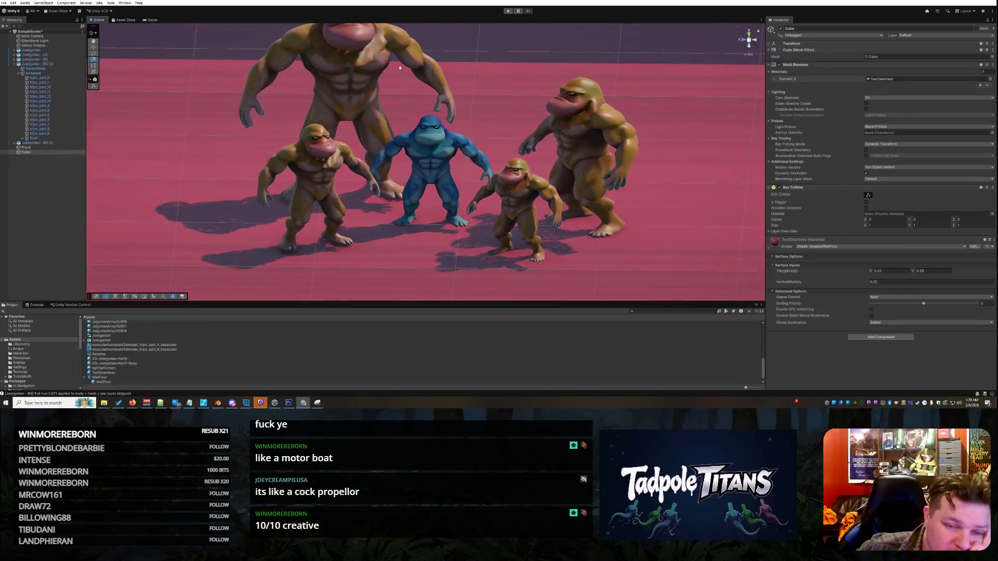
scroll(468, 73, down, 2)
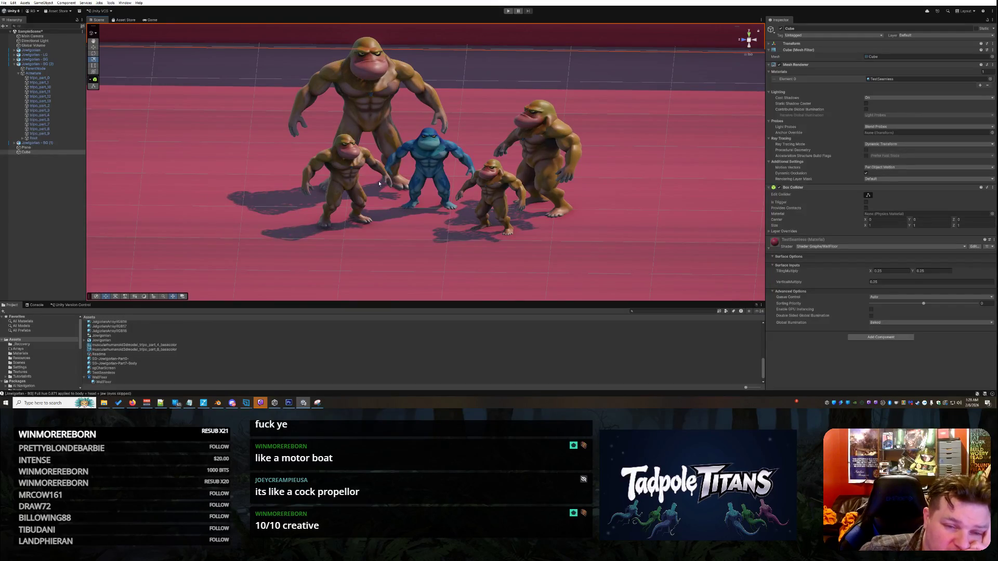
scroll(449, 178, up, 5)
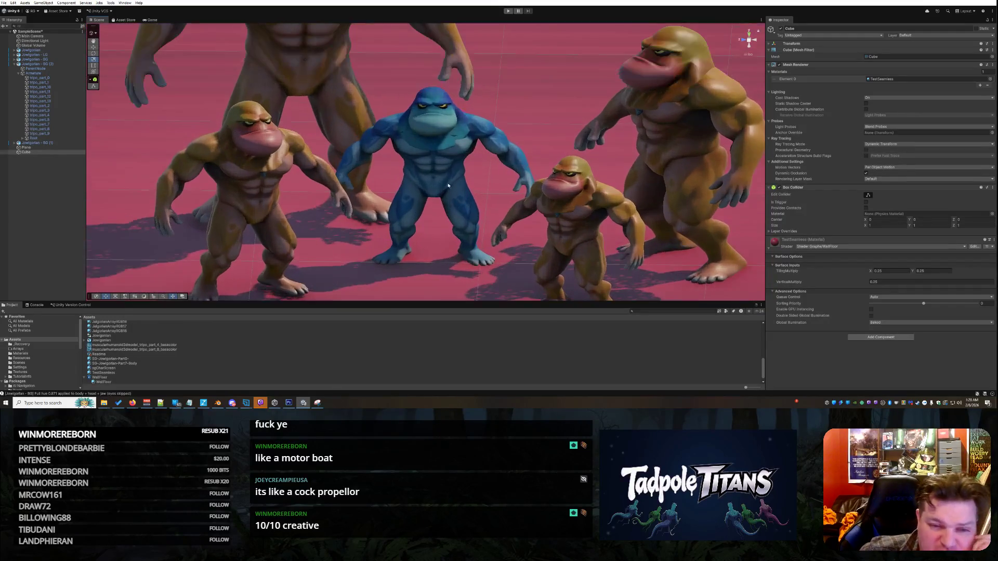
drag(406, 160, 499, 176)
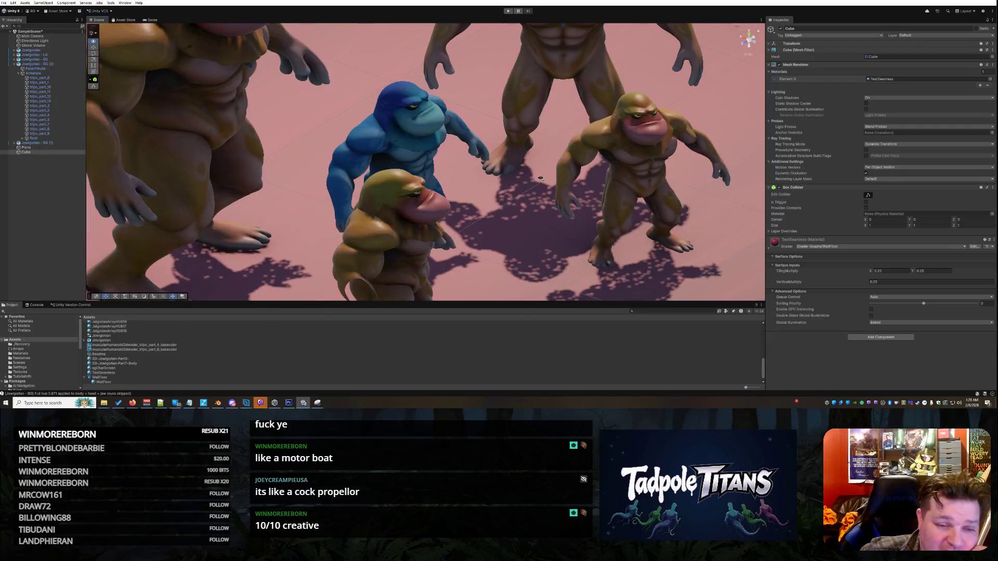
scroll(503, 187, up, 2)
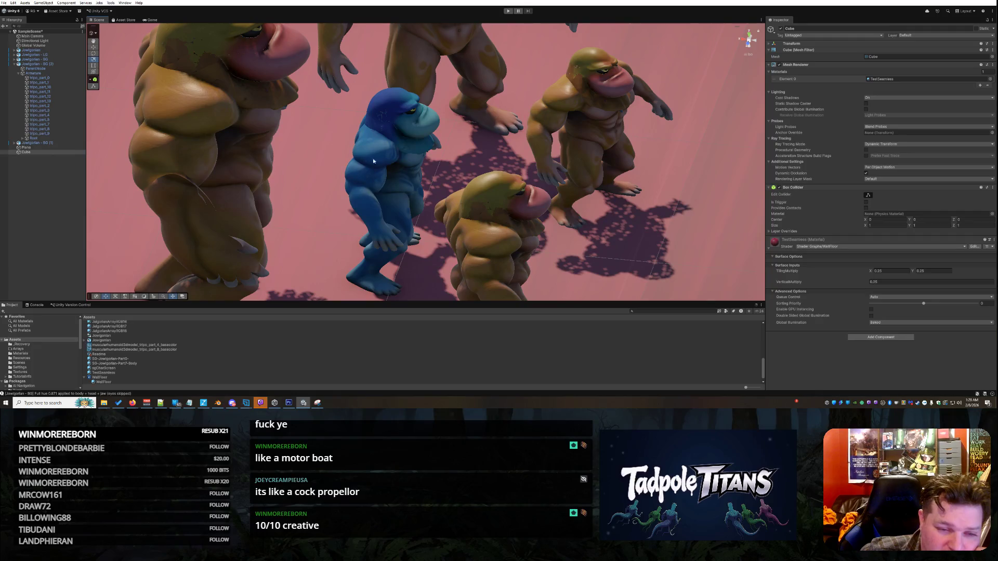
drag(365, 161, 421, 205)
scroll(341, 121, down, 8)
mouse_move(341, 121)
mouse_down()
mouse_move(427, 173)
mouse_move(489, 149)
mouse_up()
drag(249, 163, 402, 187)
scroll(401, 187, down, 2)
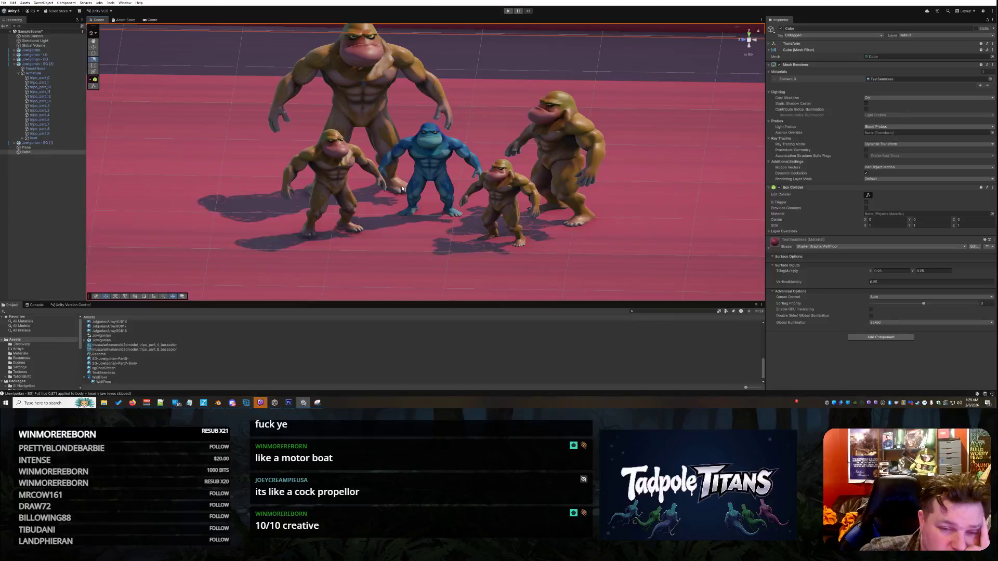
scroll(402, 188, up, 3)
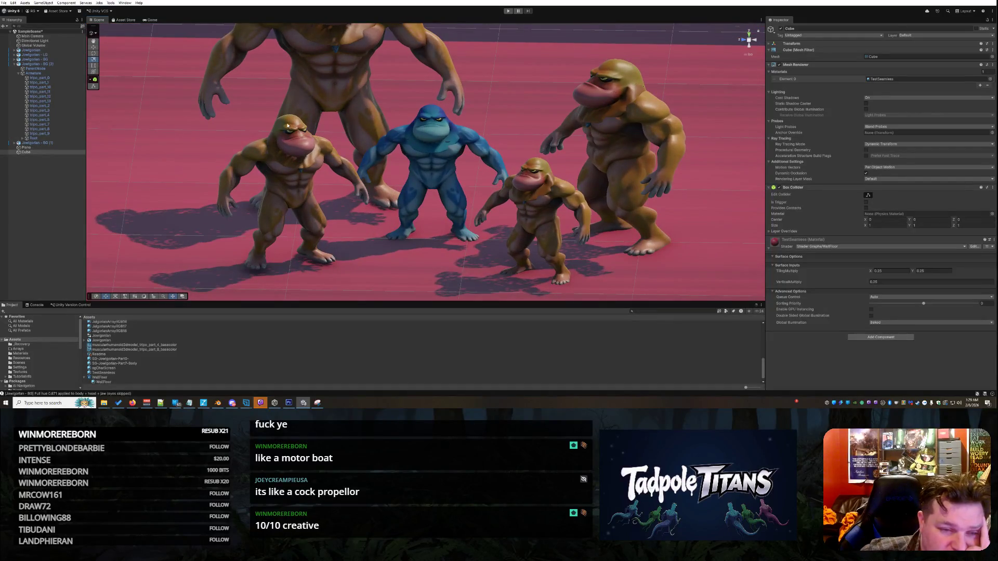
scroll(298, 121, up, 1)
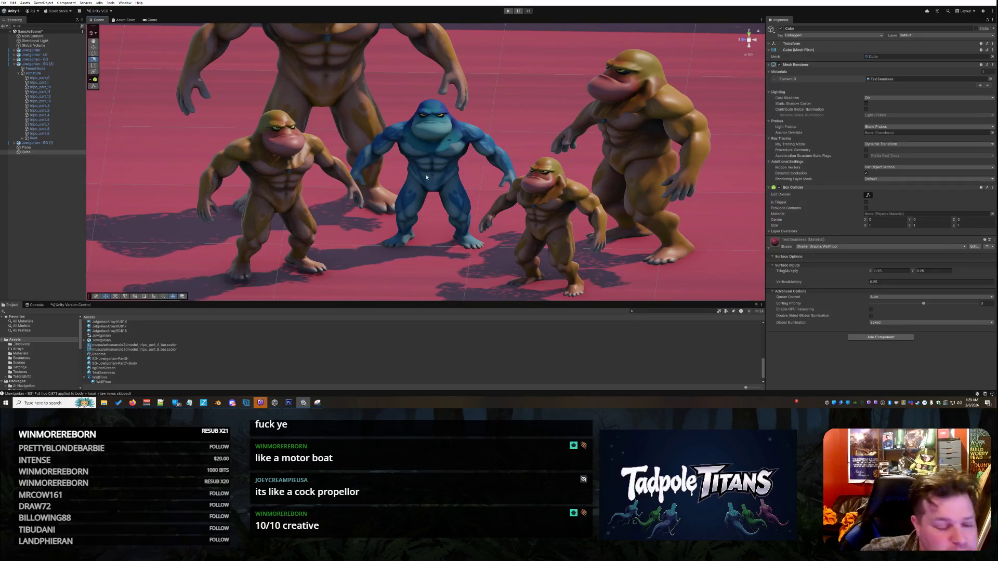
scroll(422, 167, down, 5)
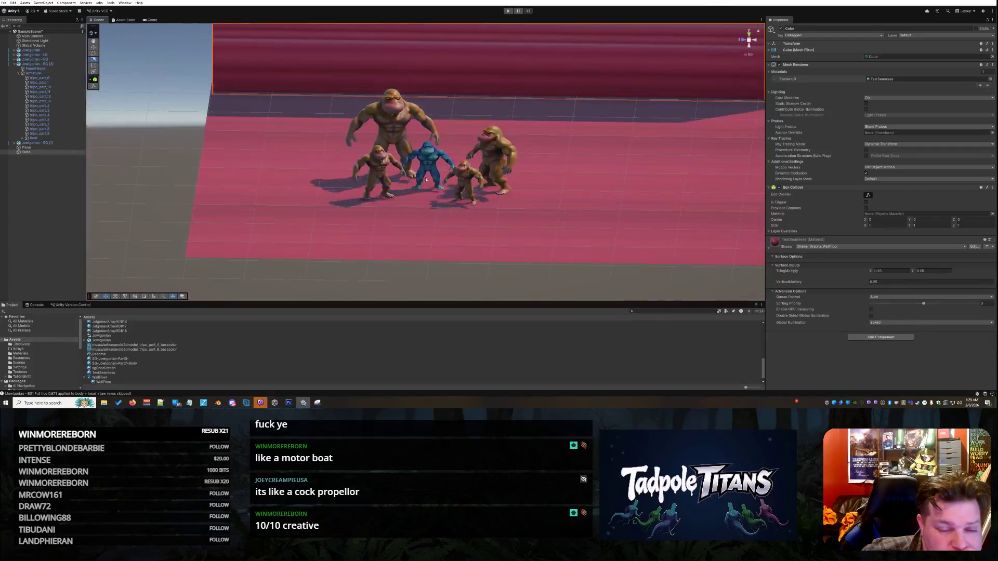
click(406, 189)
scroll(414, 197, up, 2)
right_click(417, 214)
scroll(415, 211, up, 2)
right_click(435, 234)
drag(404, 232, 407, 231)
scroll(406, 224, down, 1)
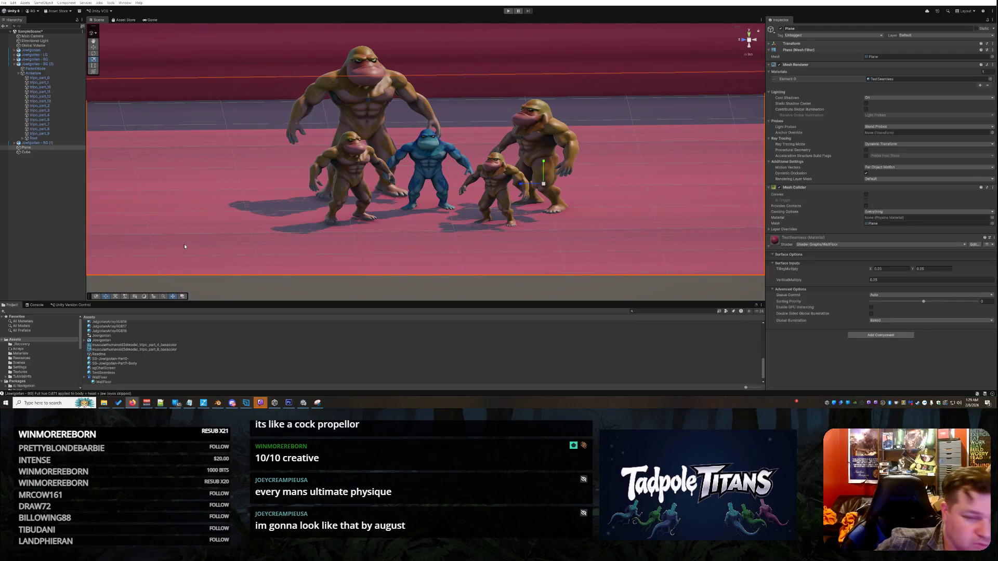
mouse_move(430, 222)
mouse_down()
mouse_move(440, 237)
mouse_move(430, 244)
mouse_up()
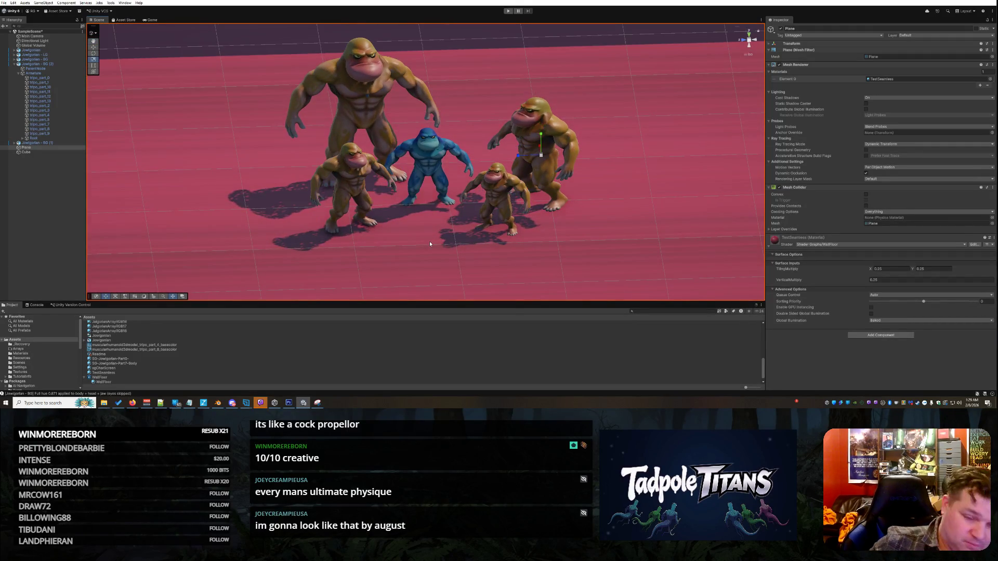